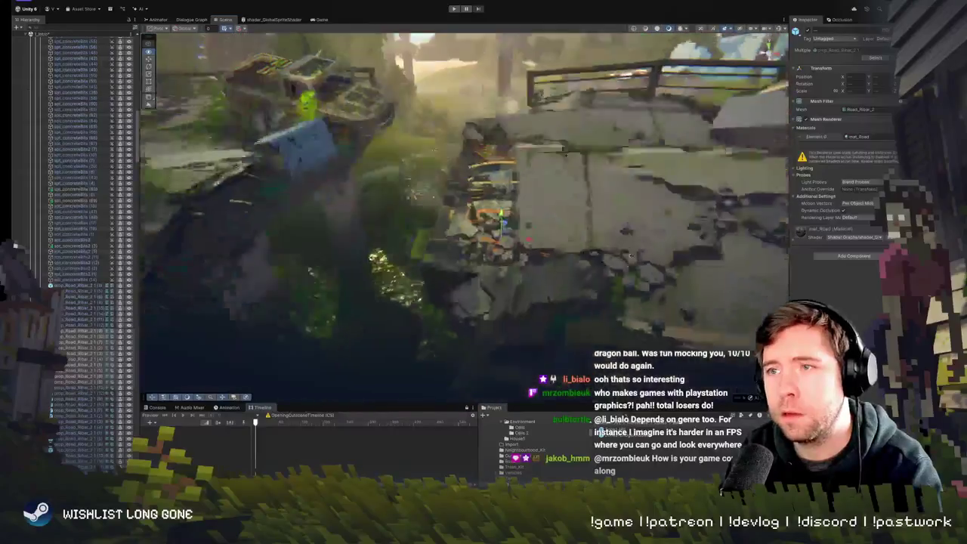
Toggle the pivot/center handle setting and frame the rebar prop at the bridge break
click(158, 28)
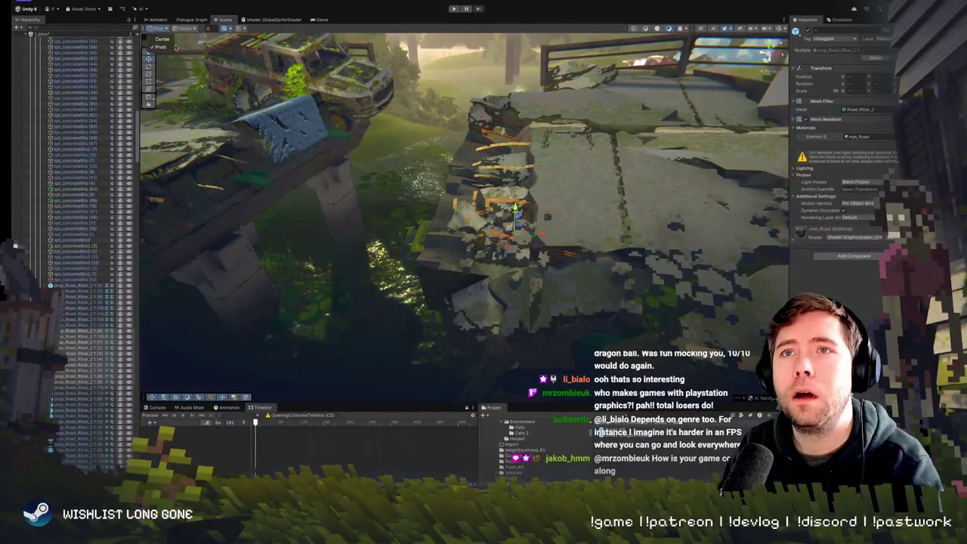
drag(541, 142, 514, 219)
click(449, 214)
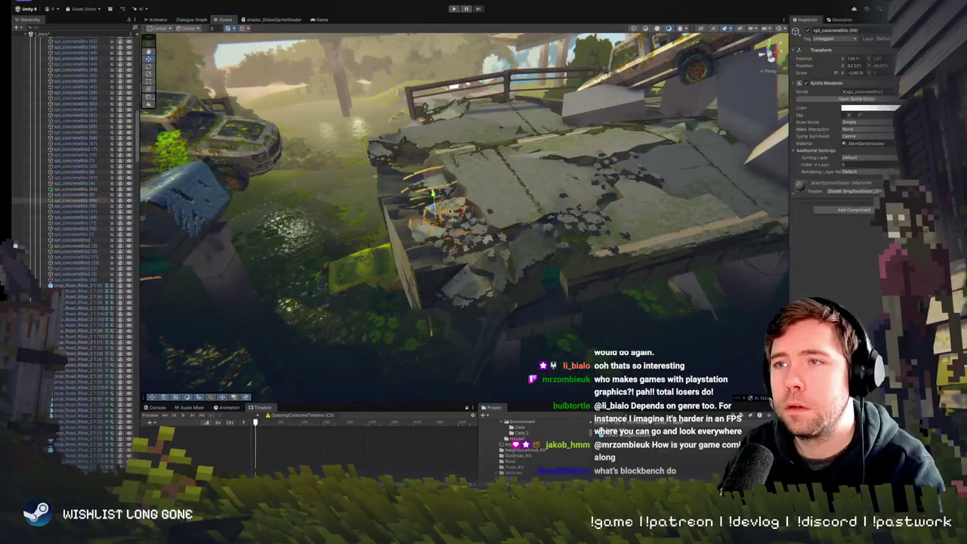
click(449, 214)
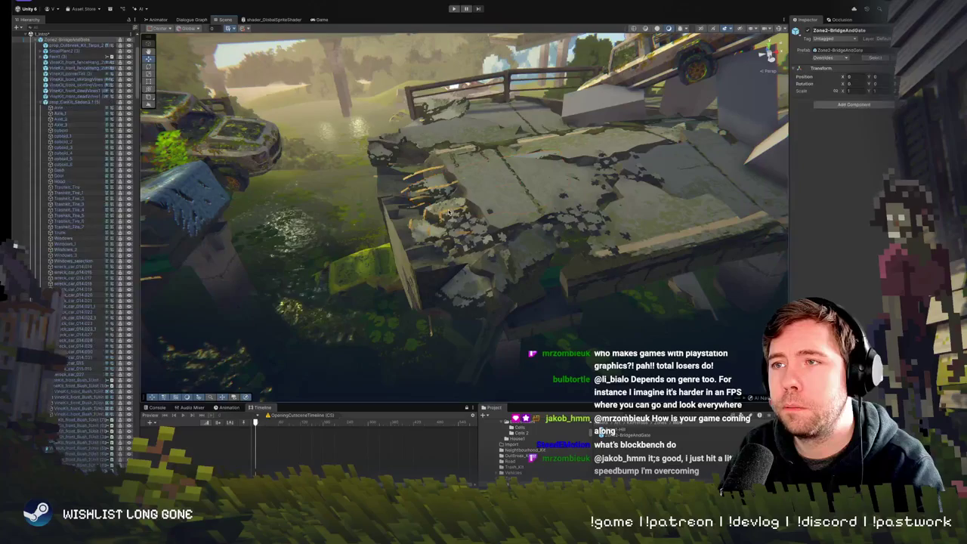
click(449, 214)
key(f)
Select prop_Road_Ribar_2 with additional rebar props and frame them together
click(447, 217)
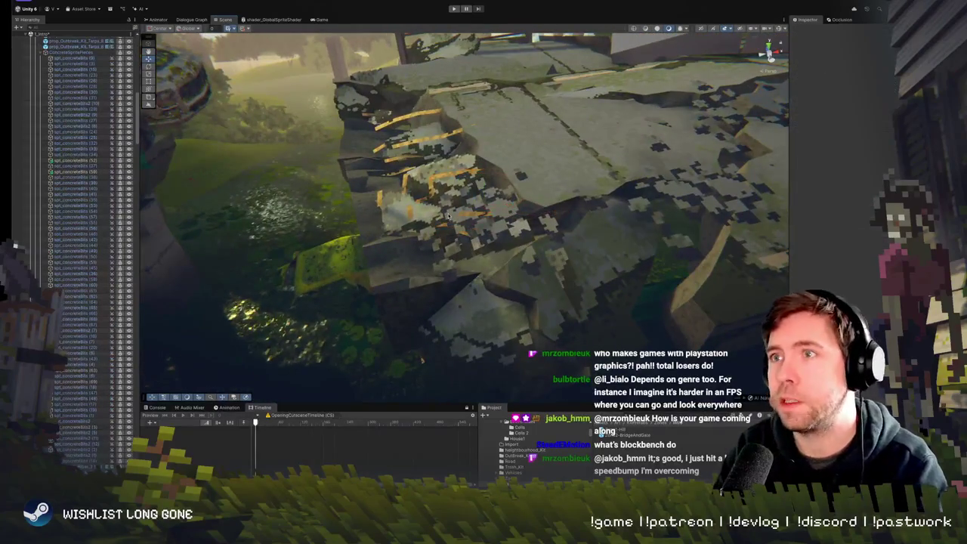
click(442, 176)
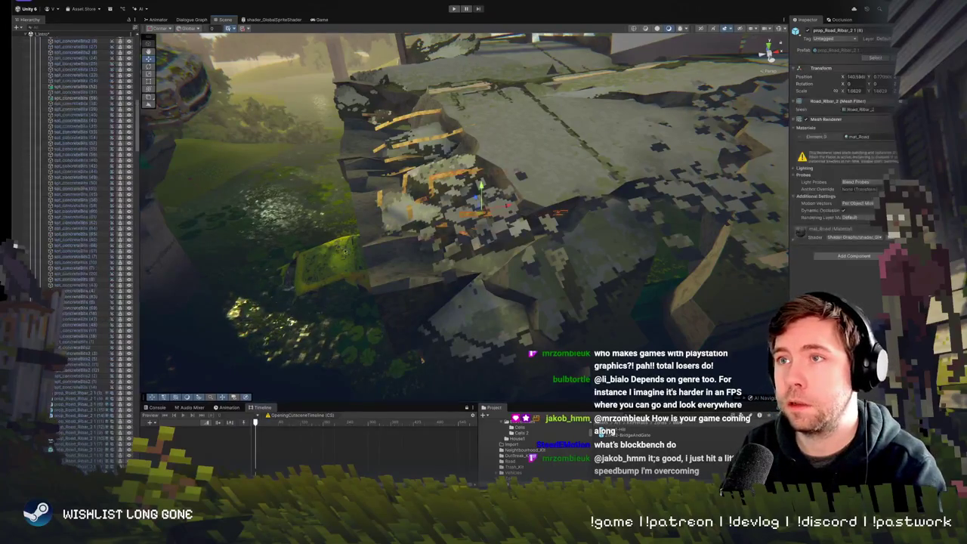
scroll(89, 405, down, 5)
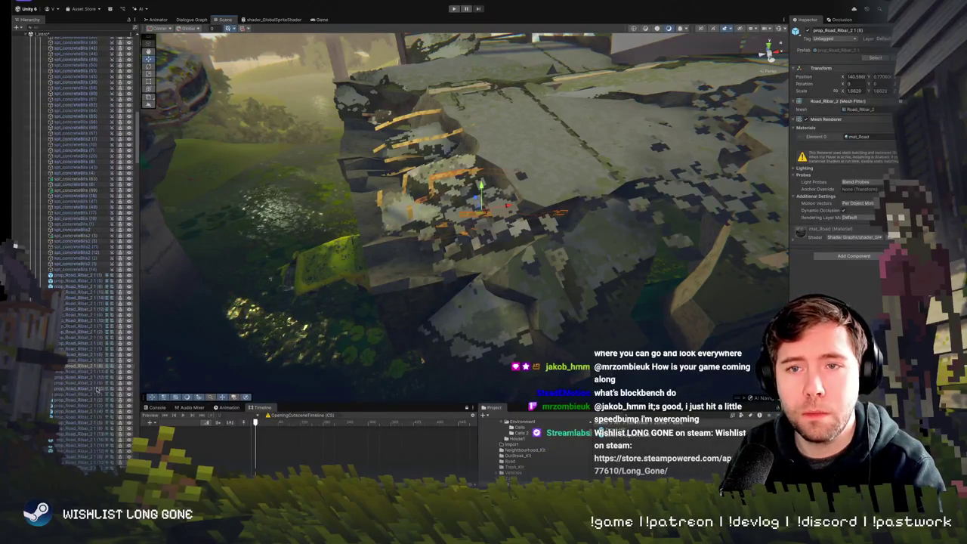
shift+click(84, 446)
key(f)
Move closer to the road bridge and frame a cluster of concrete bits
mouse_move(430, 143)
mouse_down()
mouse_move(731, 176)
mouse_move(480, 211)
mouse_up()
click(481, 210)
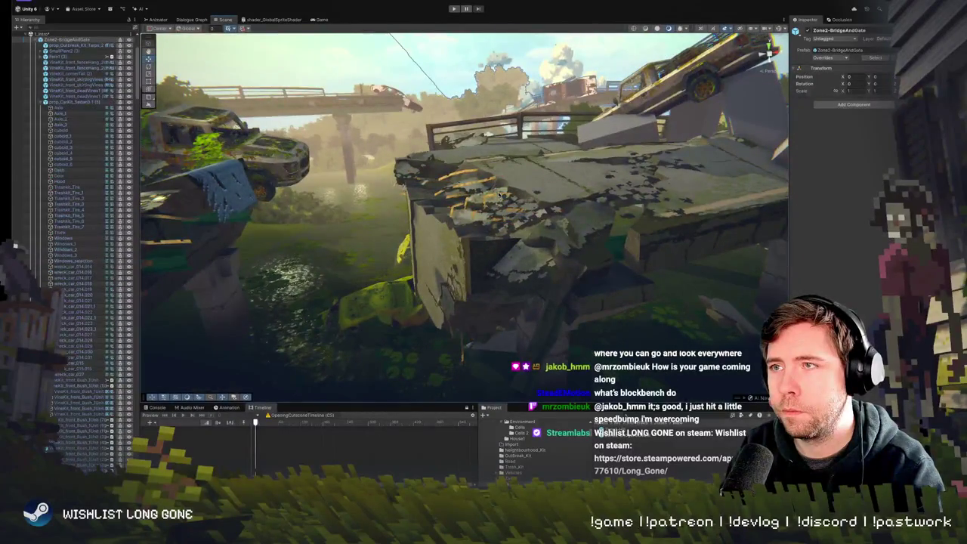
click(498, 195)
key(f)
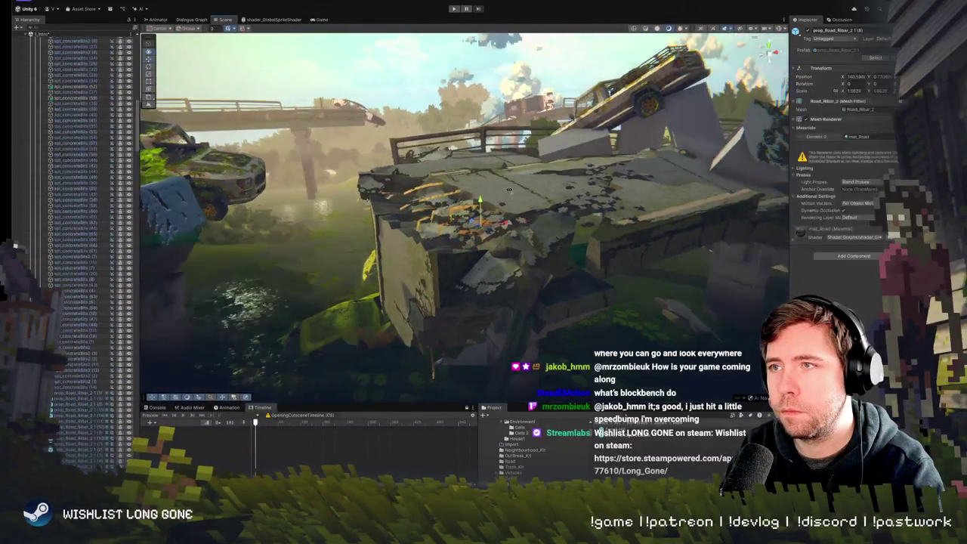
click(509, 192)
Cycle through overlapping objects at the break to select and frame prop_Road_Ribar_2.1
click(367, 198)
click(368, 199)
click(368, 199)
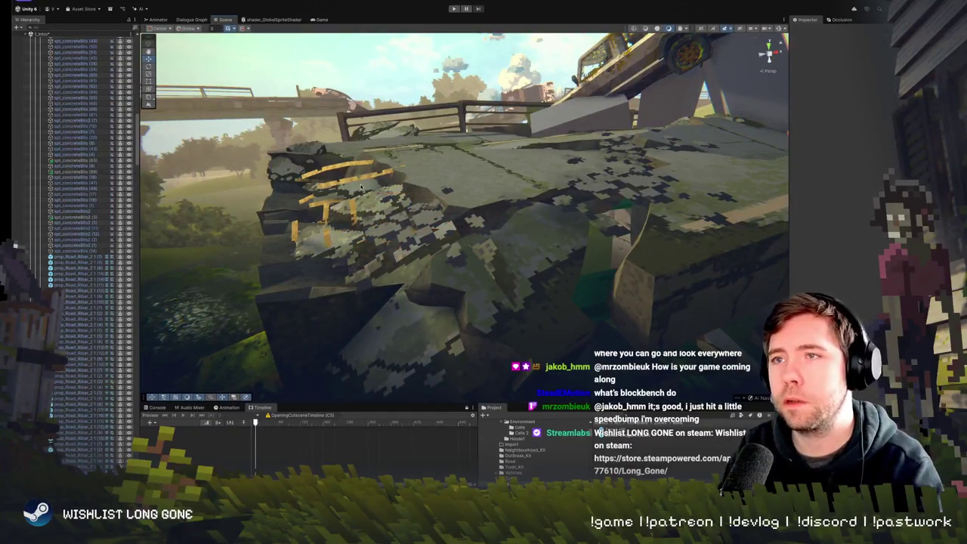
click(361, 186)
key(f)
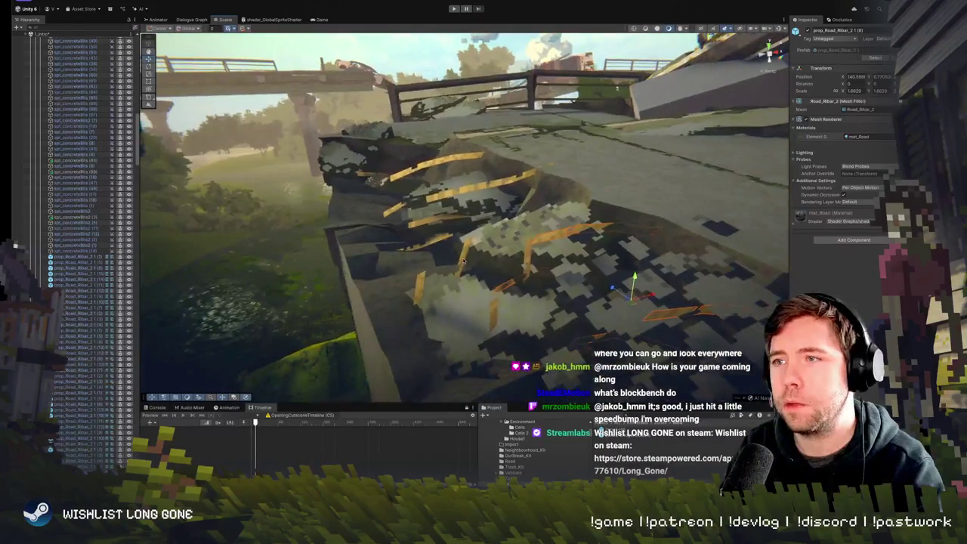
Cycle the edge selection to rebar copy prop_Road_Ribar_2.1 (13) and frame it
click(463, 262)
click(463, 262)
click(464, 261)
click(464, 262)
click(464, 261)
click(464, 261)
click(468, 193)
click(468, 194)
click(469, 194)
click(469, 193)
key(f)
Cycle between spt_concreteBits (63) and rebar props overlapping at the break
click(392, 189)
click(393, 189)
click(414, 193)
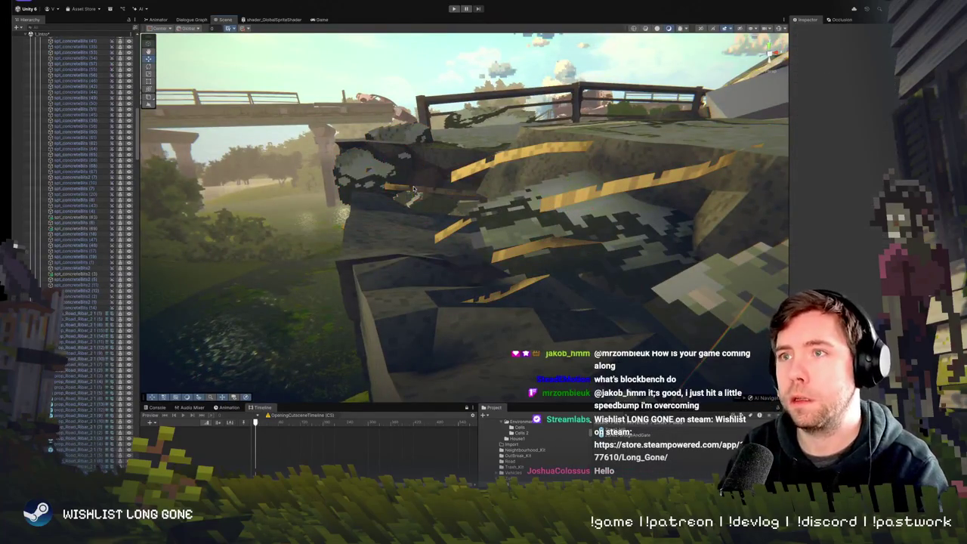
click(416, 193)
click(418, 194)
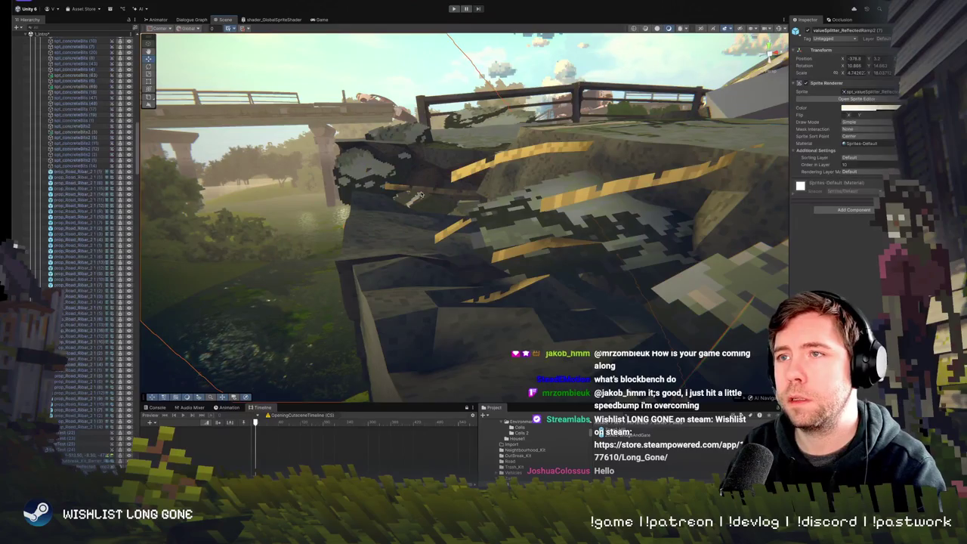
click(420, 195)
click(421, 194)
click(421, 194)
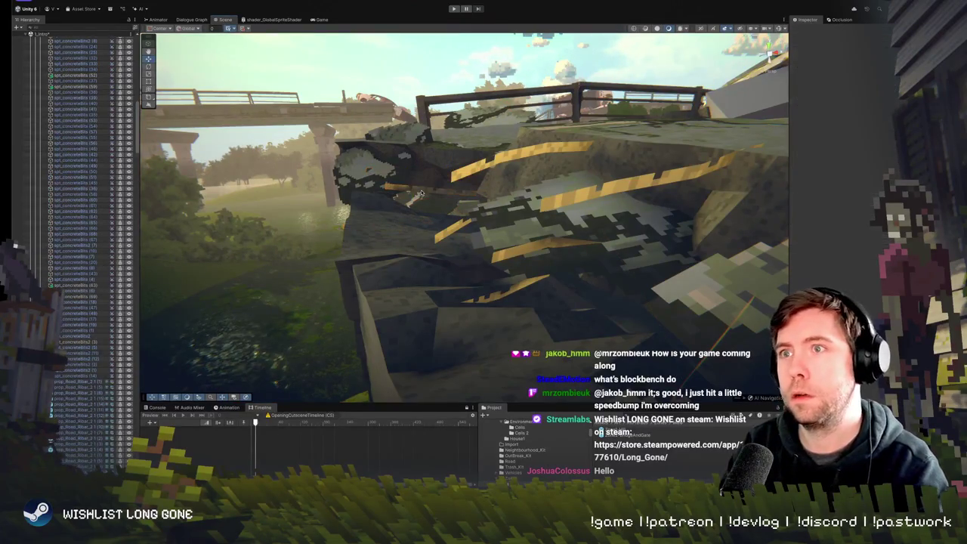
Pass prop_Road_Ribar_2.1 (9) to select and frame the road piece at the edge
click(421, 195)
click(421, 194)
click(421, 194)
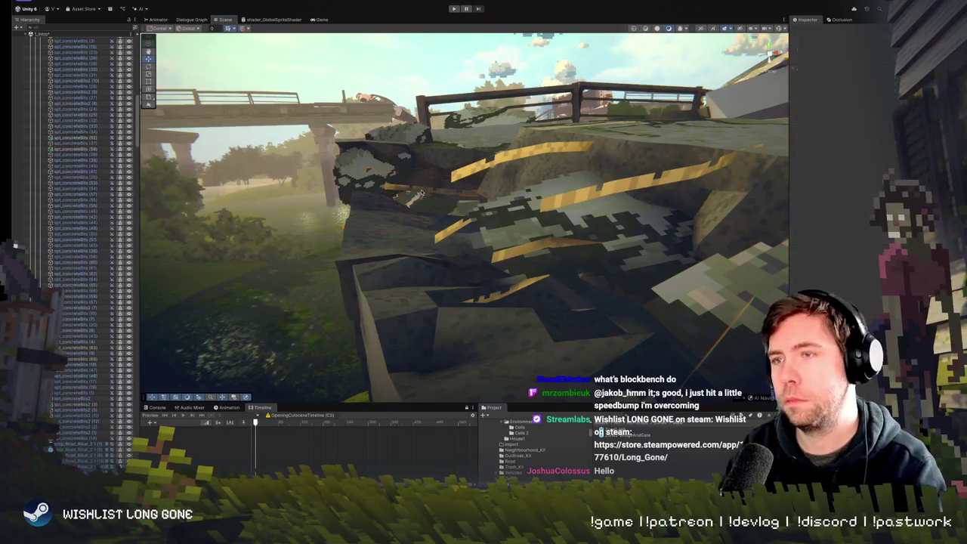
click(421, 194)
click(421, 193)
click(421, 194)
key(f)
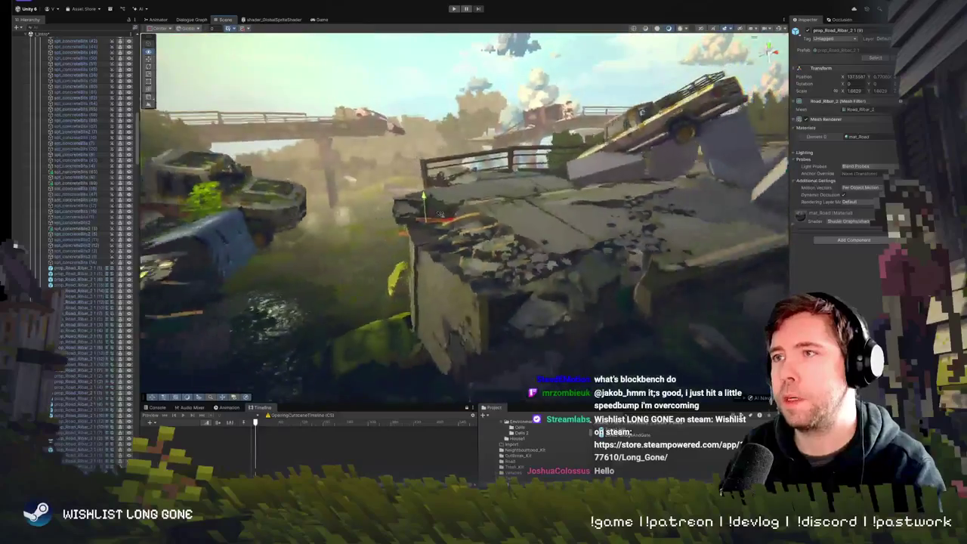
Frame prop_Road_Ribar_2 up close, then the tall rebar plank prop_Road_Ribar_2_1 below the bridge
click(435, 236)
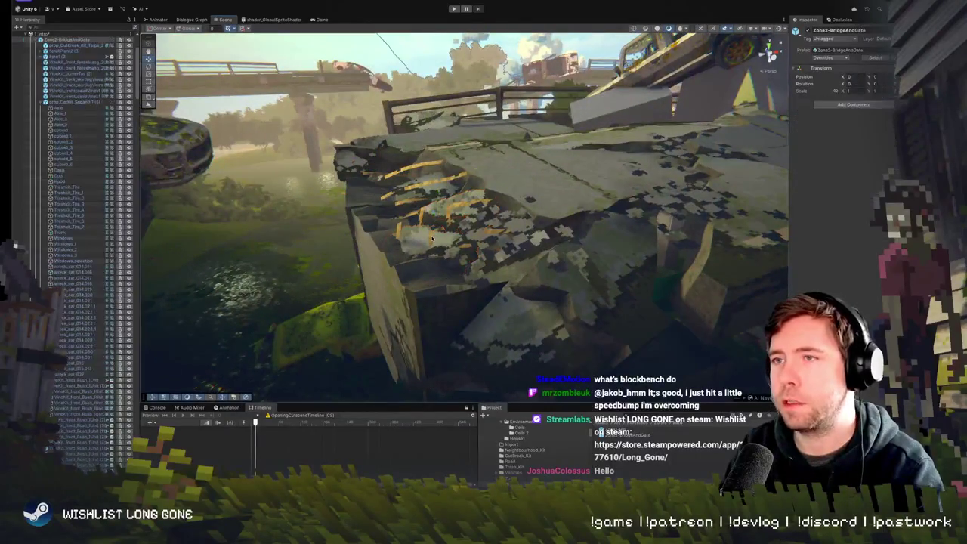
click(432, 239)
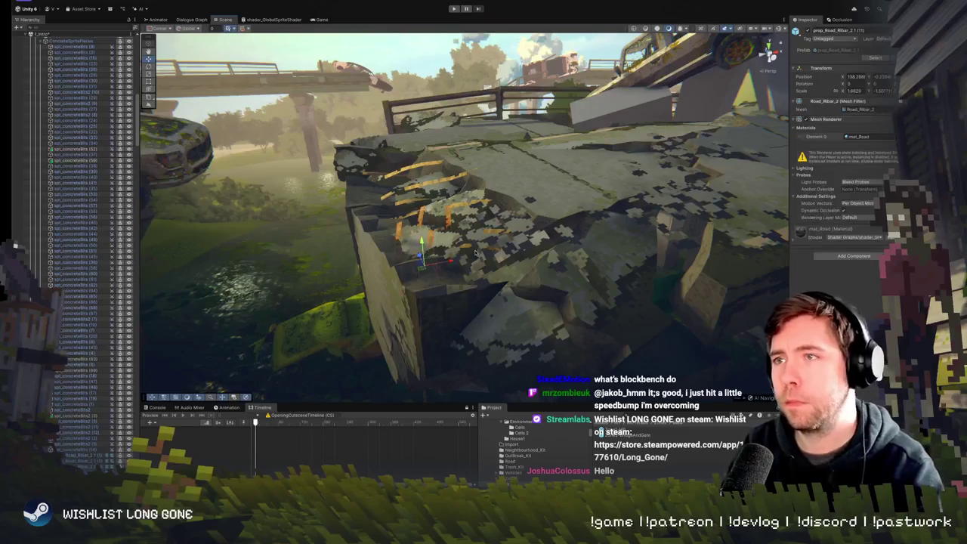
key(f)
click(454, 317)
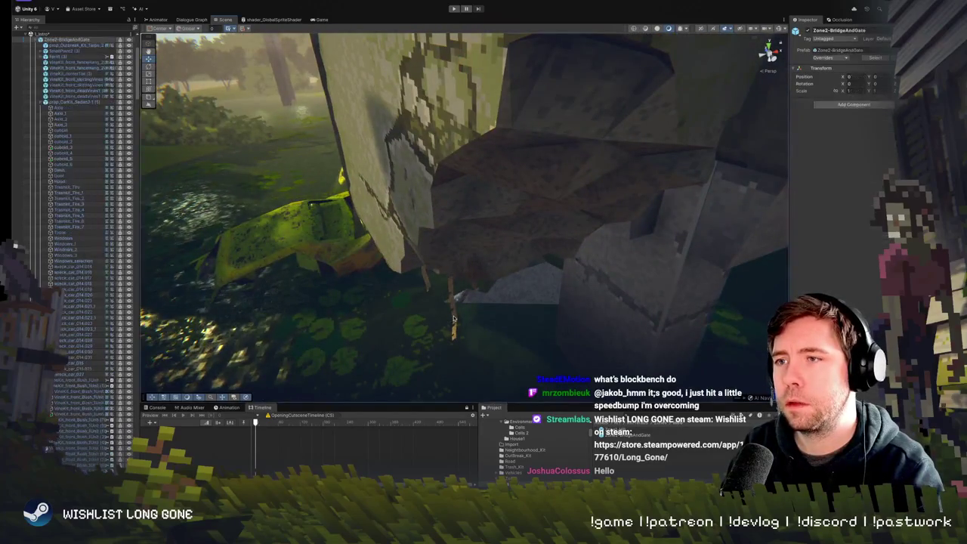
key(f)
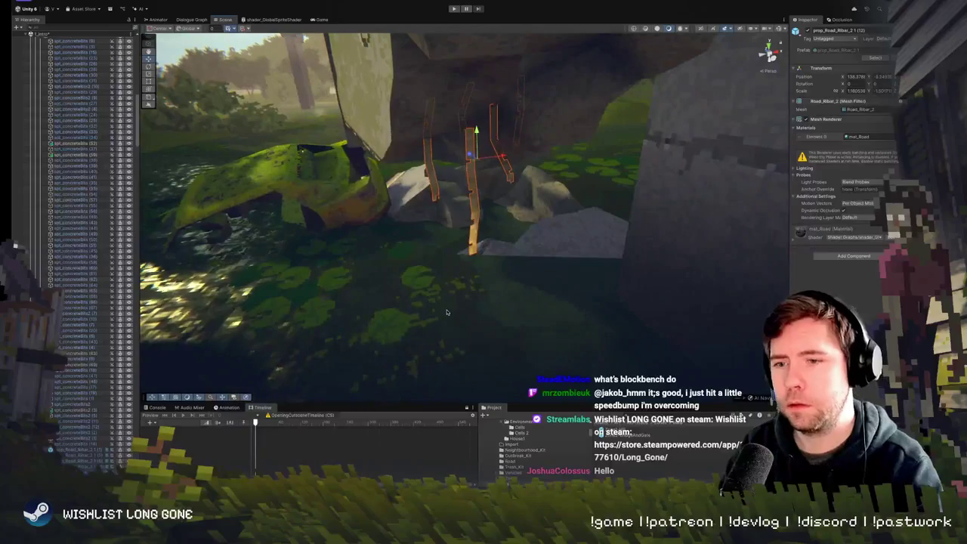
click(447, 311)
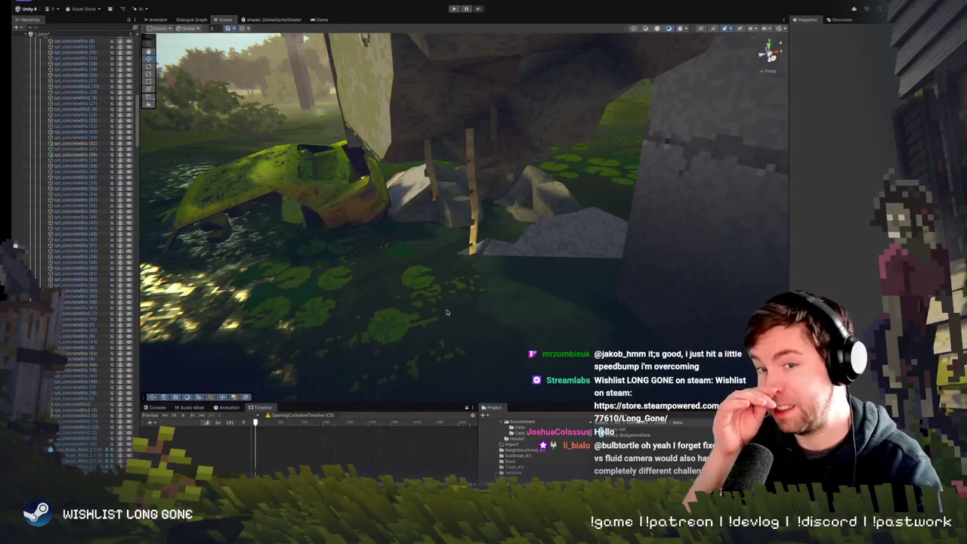
click(476, 215)
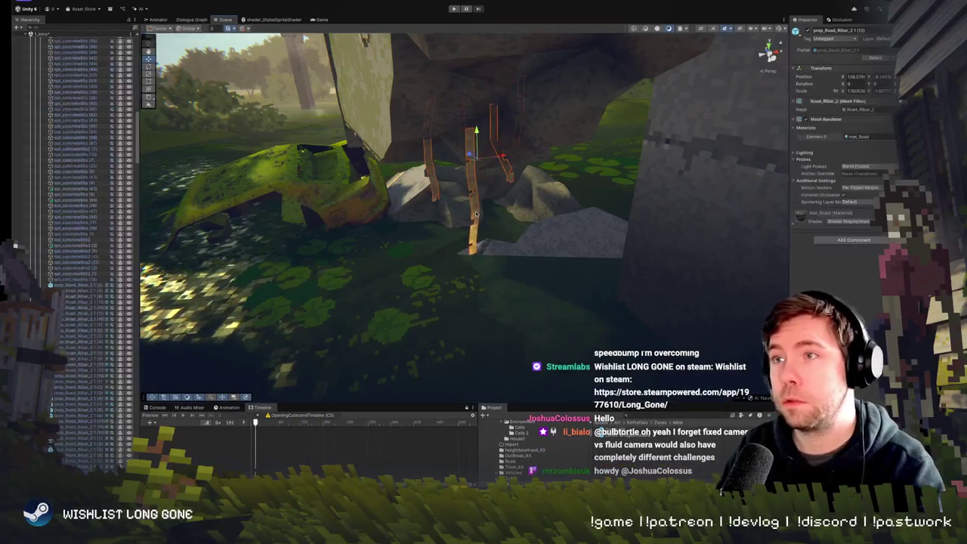
click(476, 215)
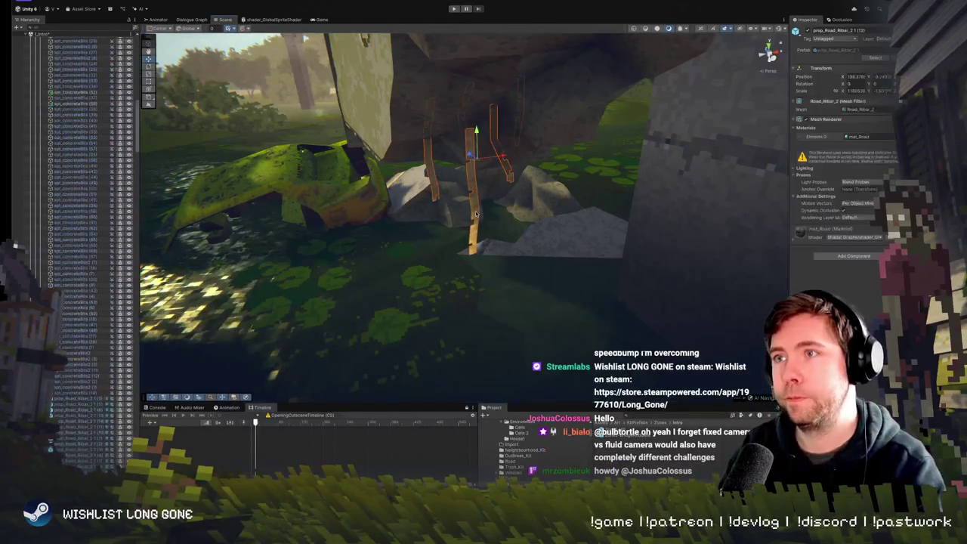
key(f)
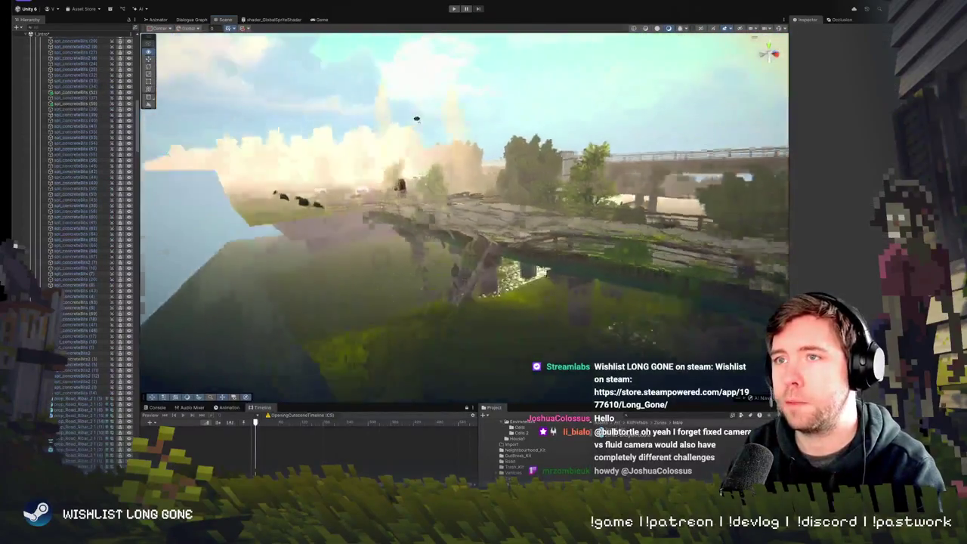
click(431, 119)
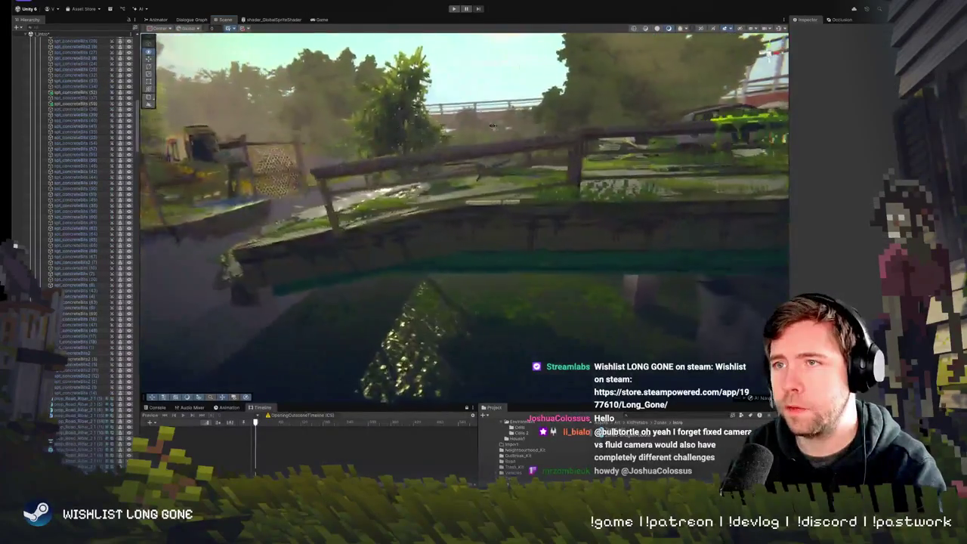
Cycle past the road-edge concrete bits to reselect and frame the prop_Road_Ribar_2_1 planks
click(472, 282)
click(472, 283)
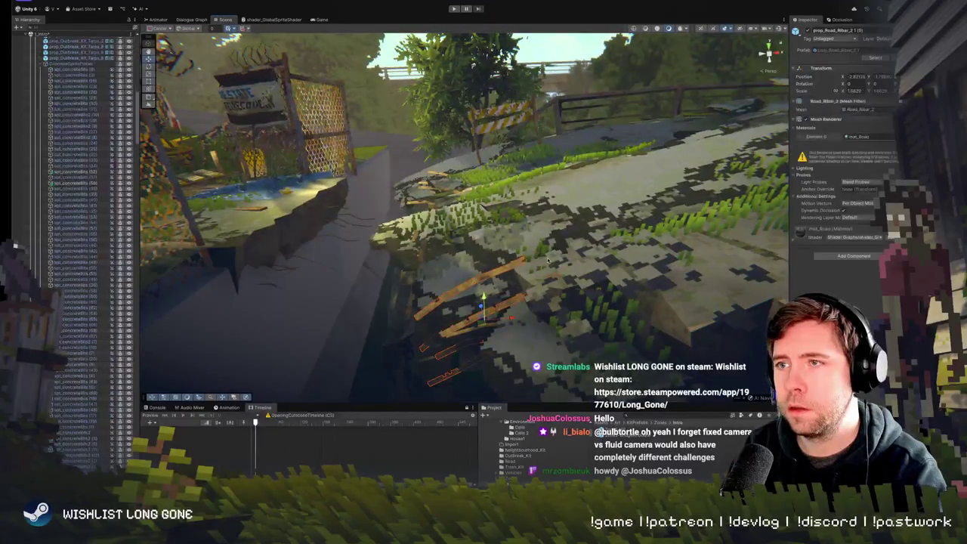
click(474, 284)
click(474, 284)
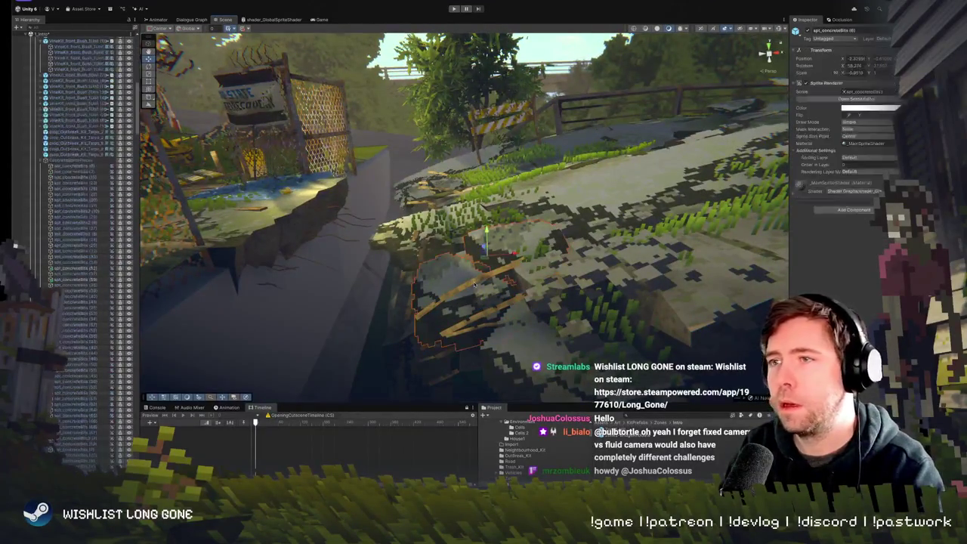
click(474, 284)
click(474, 284)
click(474, 284)
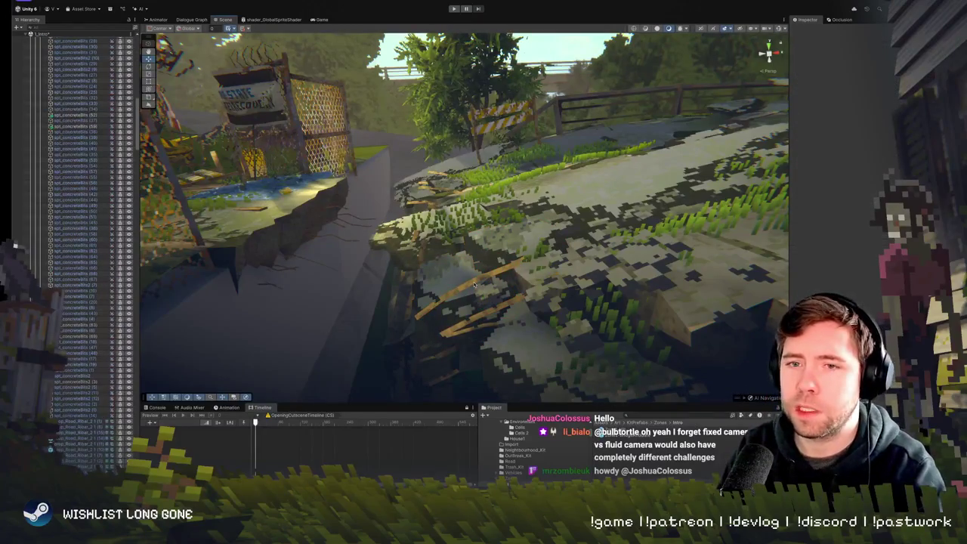
click(475, 284)
click(474, 284)
click(475, 284)
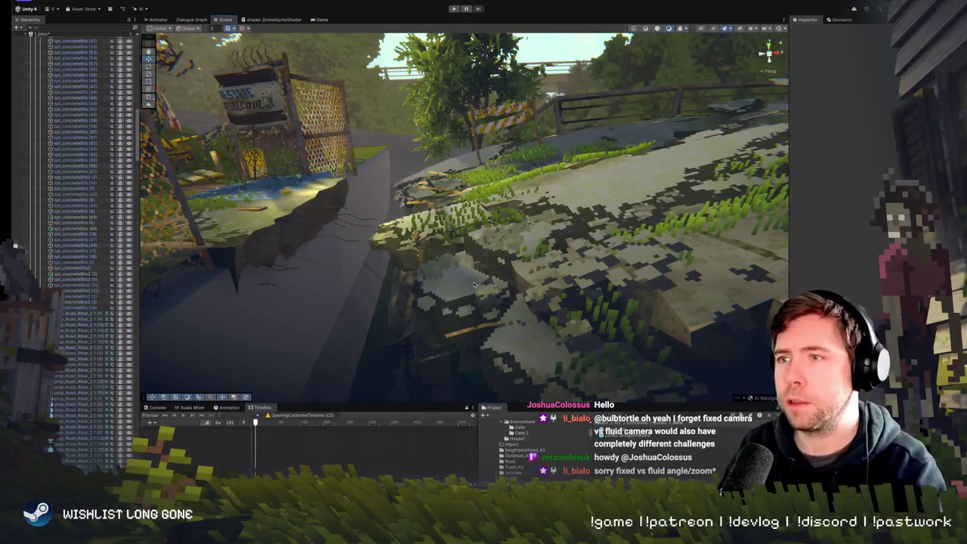
click(474, 284)
key(f)
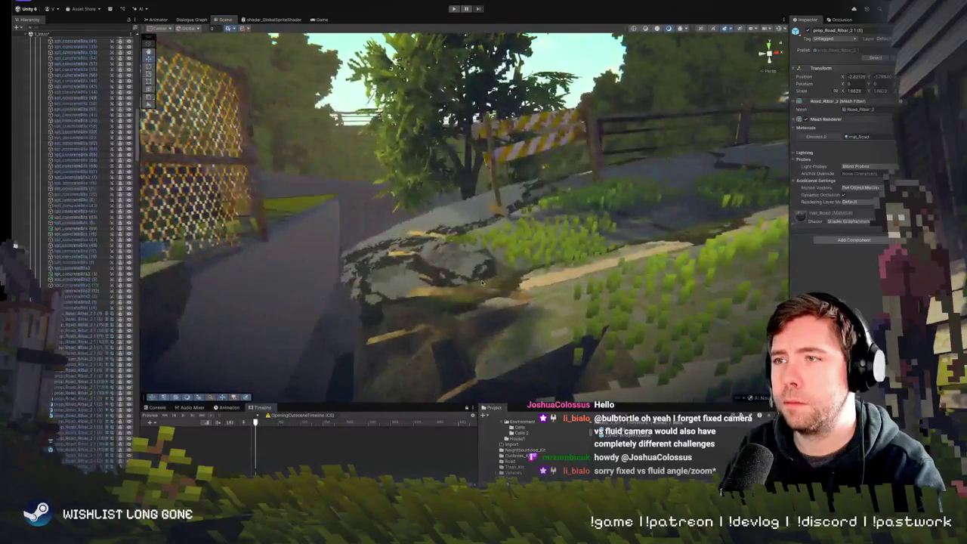
Select and frame the large road fragment piece, viewing it from near the ground
click(481, 283)
click(474, 294)
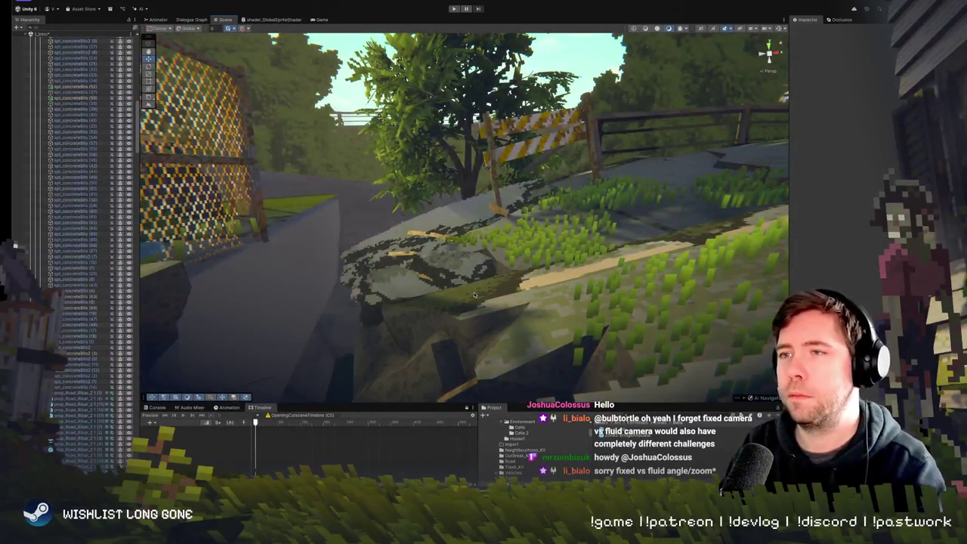
click(475, 295)
key(f)
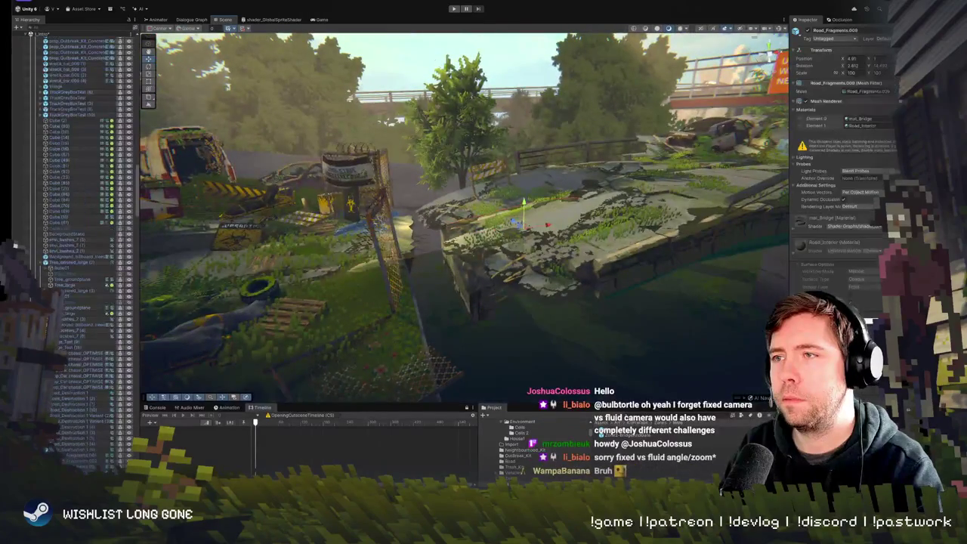
drag(599, 214, 425, 70)
Pull back over the whole bridge and pick out concrete-bit rubble pieces on the slab
click(495, 151)
scroll(495, 151, up, 3)
mouse_move(494, 151)
mouse_down()
mouse_move(657, 185)
mouse_move(597, 189)
mouse_up()
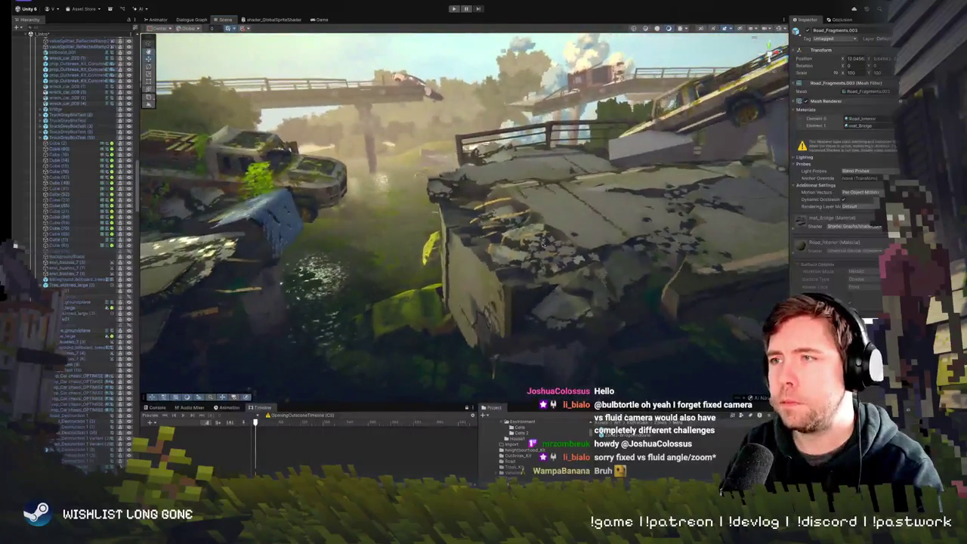
click(521, 234)
click(519, 230)
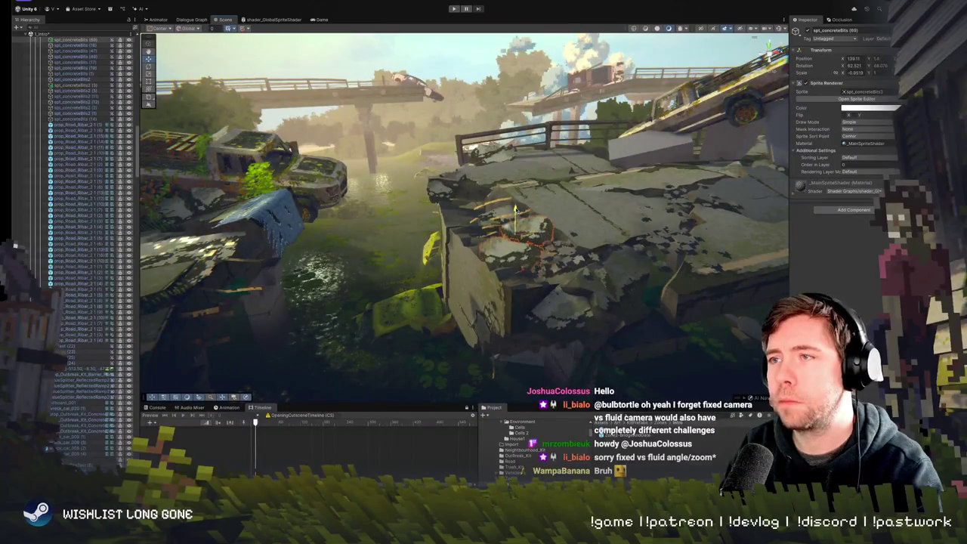
drag(557, 261, 565, 255)
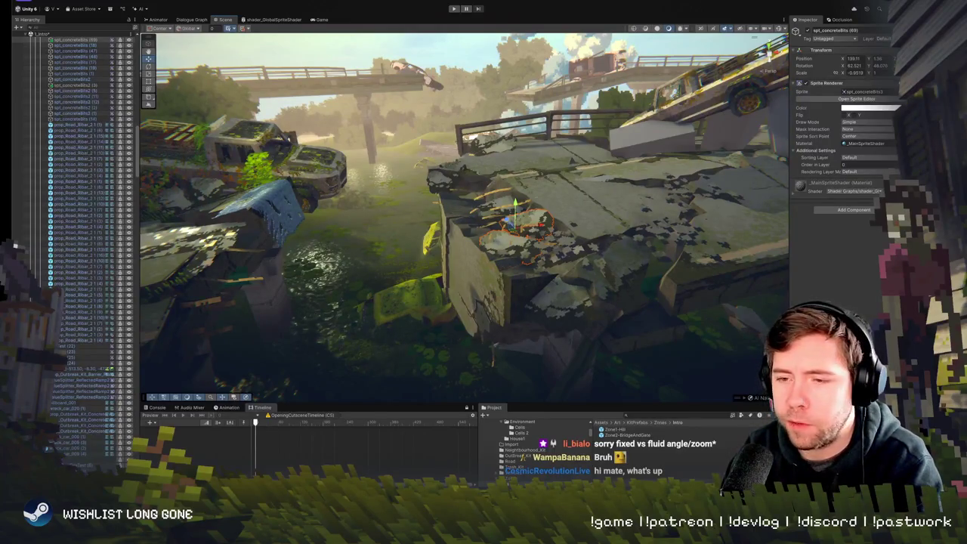
mouse_move(415, 233)
mouse_down()
mouse_move(438, 218)
mouse_move(450, 228)
mouse_up()
Slide a concrete-bits sprite left along the broken edge and rotate it
click(452, 256)
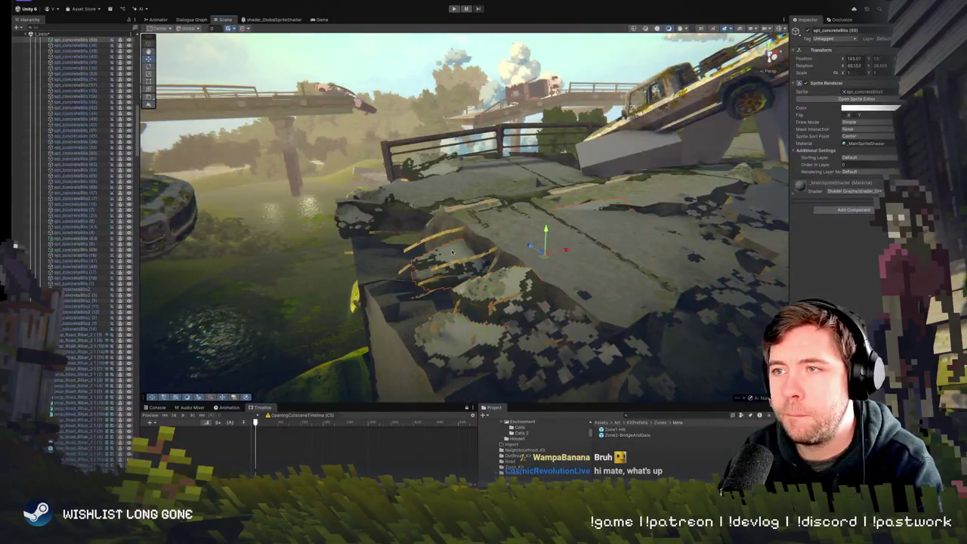
click(429, 262)
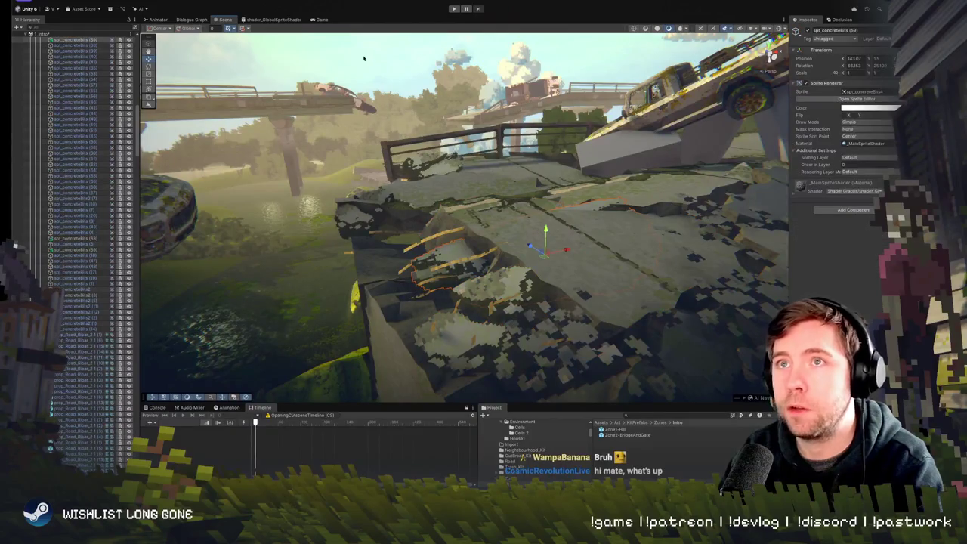
mouse_move(541, 254)
mouse_down()
mouse_move(500, 267)
mouse_move(505, 247)
mouse_move(491, 249)
mouse_up()
key(e)
key(w)
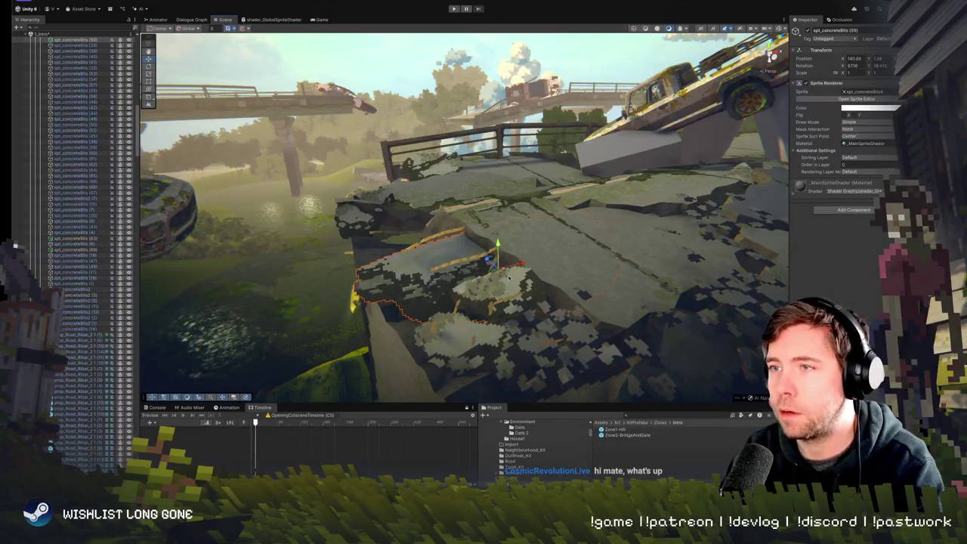
mouse_move(493, 248)
mouse_down()
mouse_move(495, 268)
mouse_move(436, 219)
mouse_move(457, 237)
mouse_move(442, 217)
mouse_move(470, 201)
mouse_move(430, 234)
mouse_move(408, 236)
mouse_move(529, 235)
mouse_up()
key(e)
Shift another concrete sprite on the slab slightly and select the next one
click(559, 236)
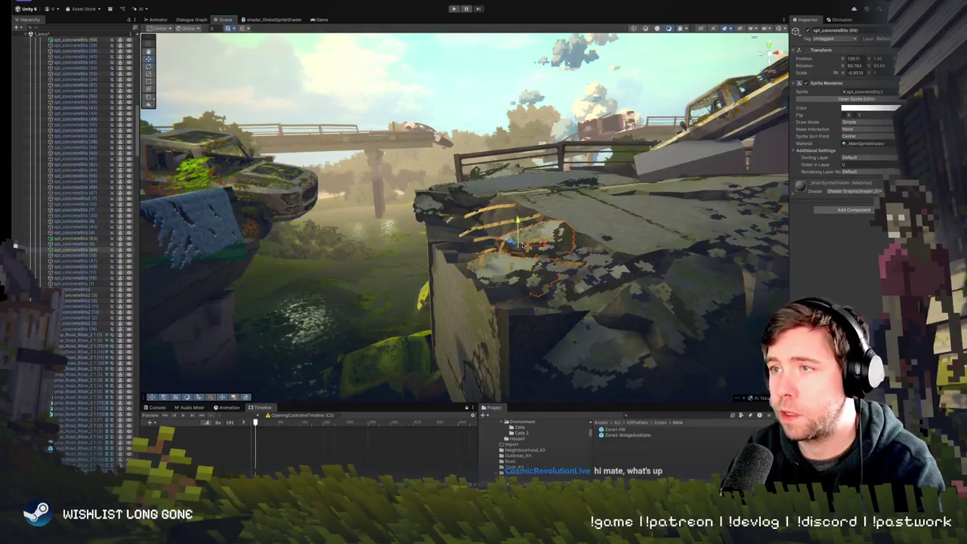
mouse_move(520, 239)
mouse_down()
mouse_move(532, 234)
mouse_move(502, 243)
mouse_up()
click(500, 245)
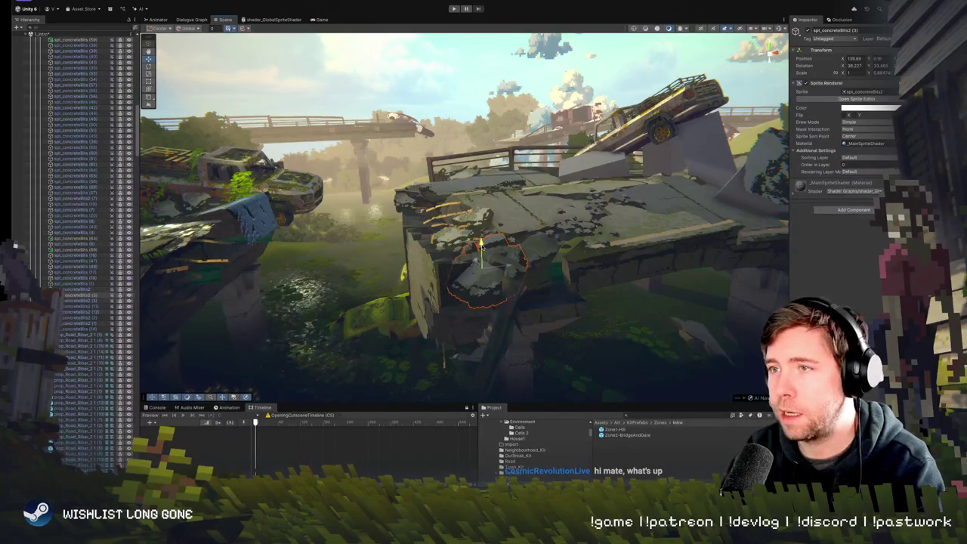
mouse_move(481, 243)
mouse_down()
mouse_move(673, 244)
mouse_move(471, 258)
mouse_move(479, 234)
mouse_up()
click(481, 231)
Move the concrete bits left along the bridge slab, then ease them slightly right
click(479, 229)
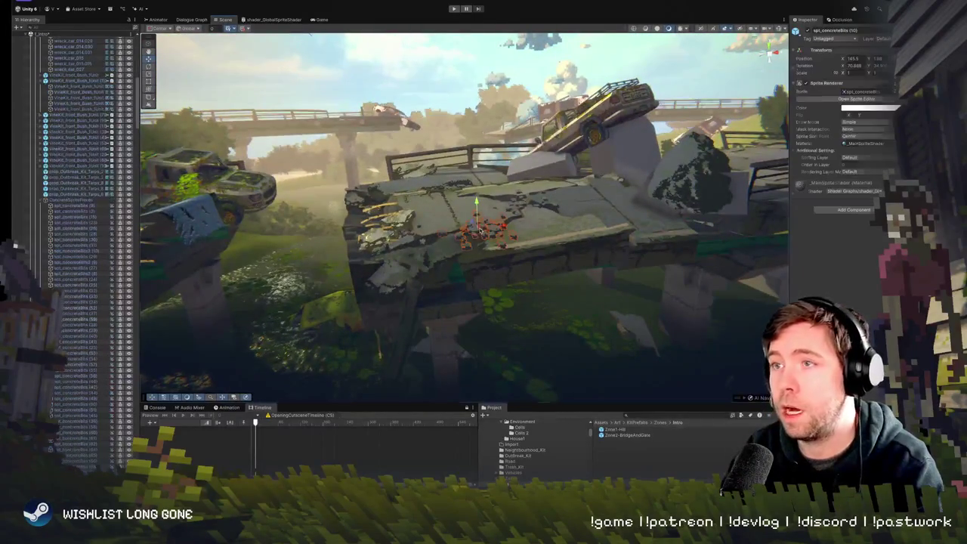
mouse_move(476, 231)
mouse_down()
mouse_move(449, 228)
mouse_move(457, 215)
mouse_move(480, 223)
mouse_move(457, 223)
mouse_move(398, 300)
mouse_up()
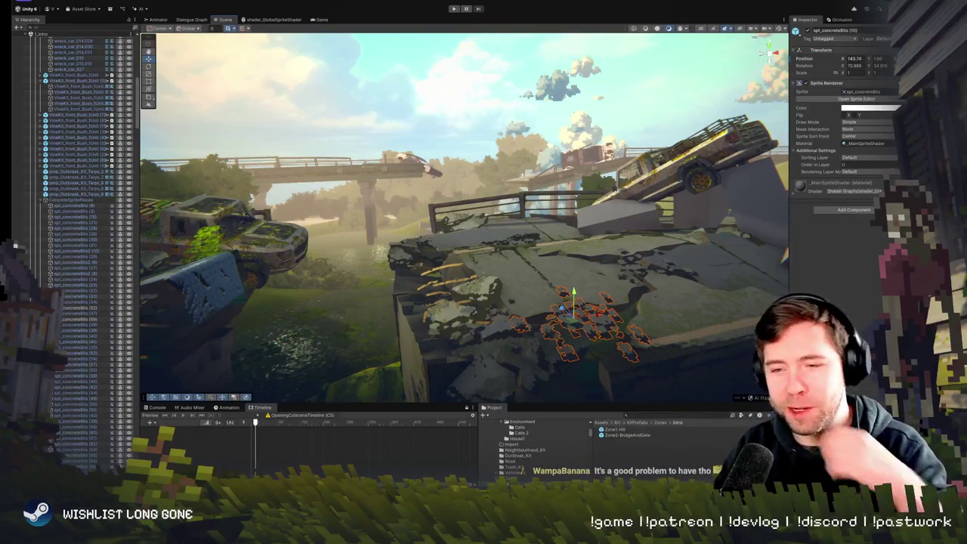
drag(446, 298, 506, 286)
drag(469, 241, 482, 239)
mouse_move(490, 274)
mouse_down()
mouse_move(649, 259)
mouse_move(567, 264)
mouse_move(463, 179)
mouse_move(533, 146)
mouse_move(453, 155)
mouse_up()
Tilt spr_concreteBits (20) slightly and inspect the surrounding debris from several angles
click(517, 139)
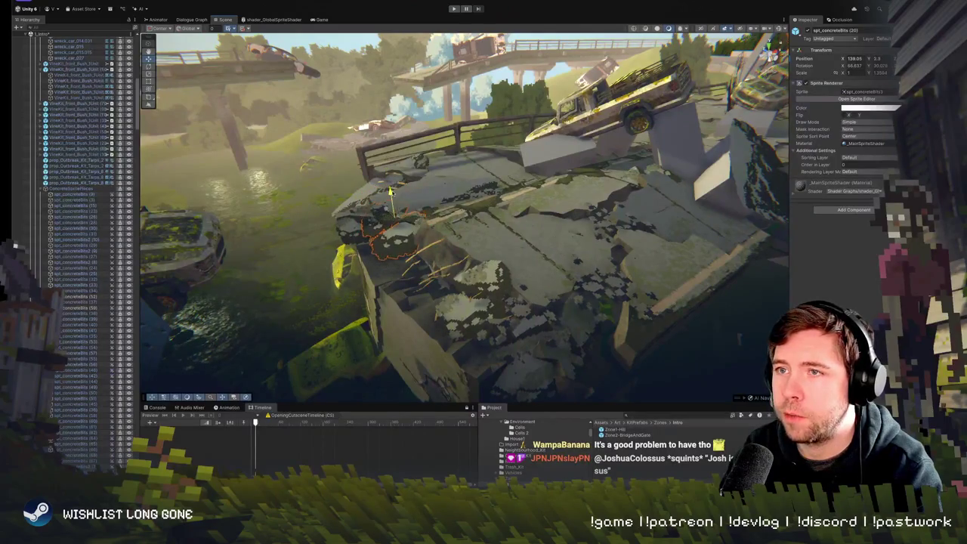
drag(394, 206, 405, 207)
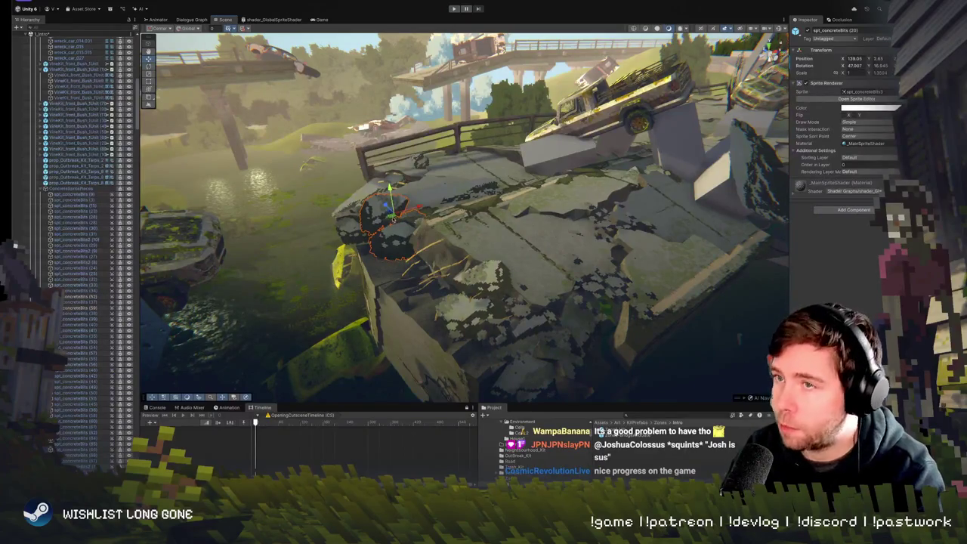
mouse_move(405, 208)
mouse_down()
mouse_move(407, 244)
mouse_move(435, 200)
mouse_move(443, 262)
mouse_up()
click(451, 268)
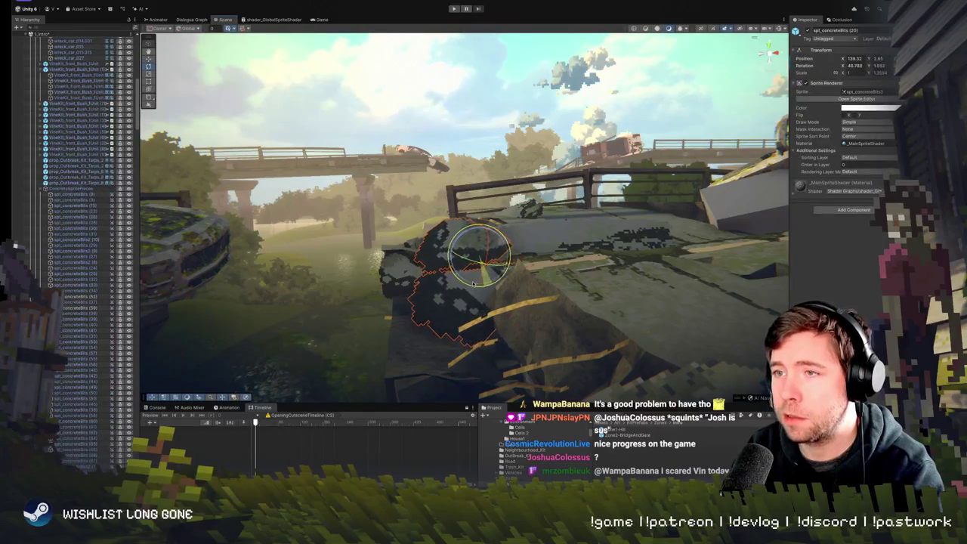
drag(489, 284, 410, 250)
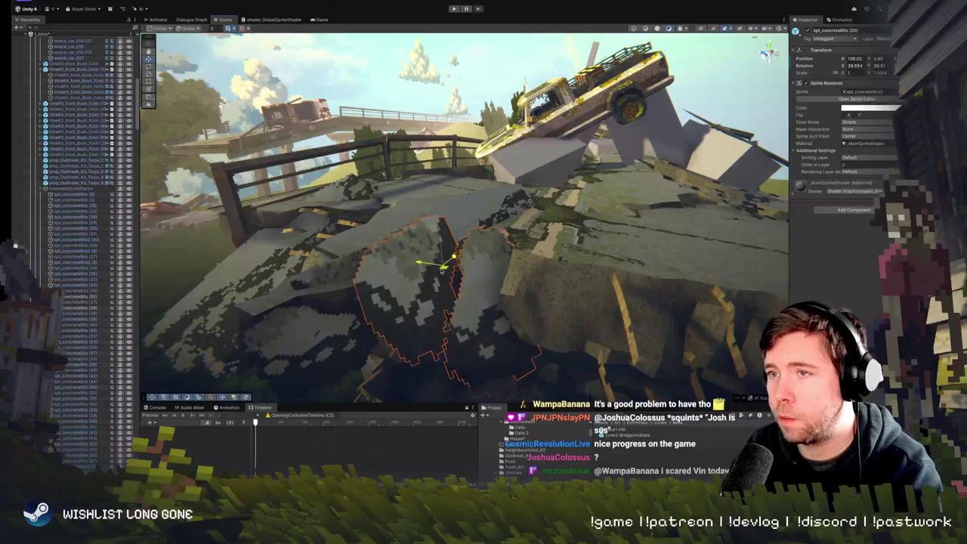
mouse_move(409, 251)
mouse_down()
mouse_move(354, 232)
mouse_move(367, 214)
mouse_move(429, 227)
mouse_move(691, 188)
mouse_move(620, 192)
mouse_move(561, 269)
mouse_move(695, 232)
mouse_move(582, 200)
mouse_move(491, 295)
mouse_move(524, 291)
mouse_move(533, 279)
mouse_move(483, 304)
mouse_move(194, 276)
mouse_up()
click(506, 269)
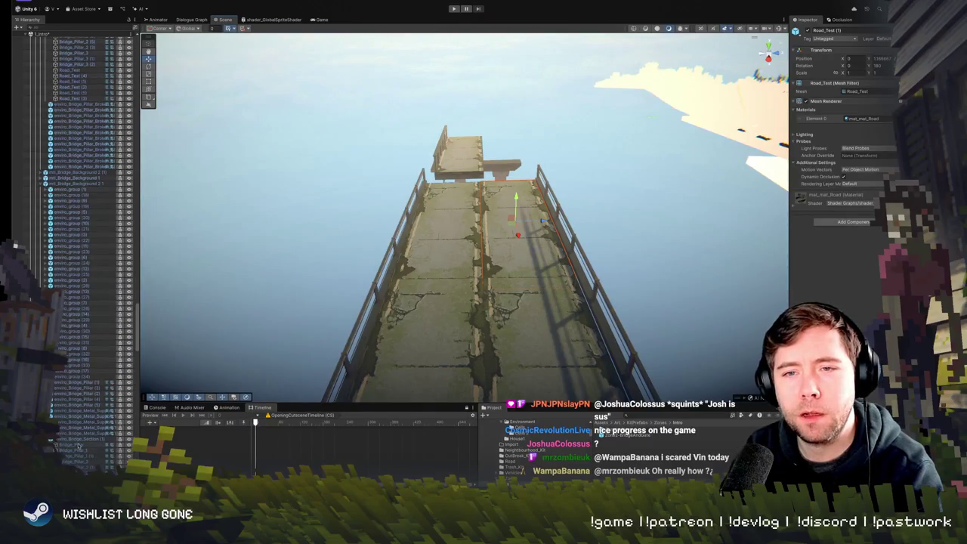
click(79, 441)
scroll(79, 270, down, 5)
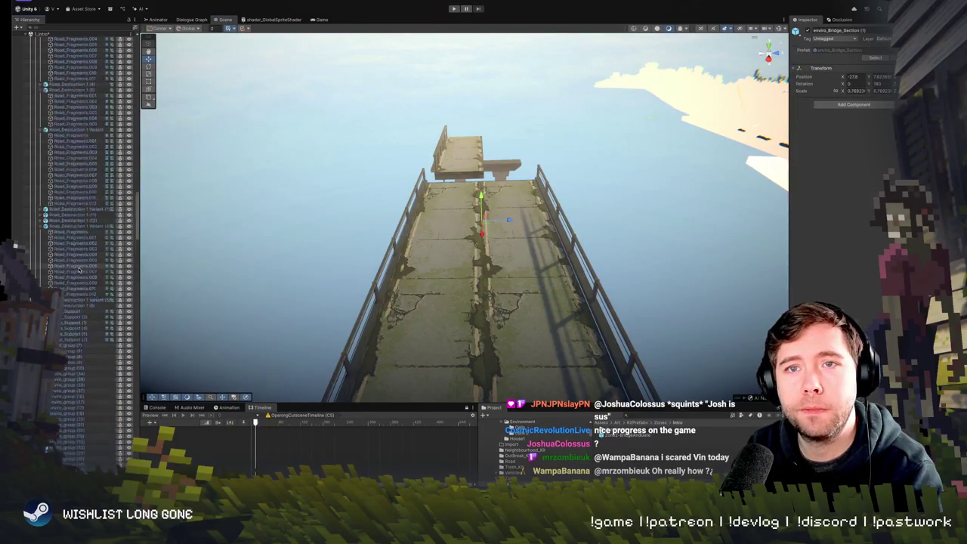
scroll(79, 270, up, 10)
mouse_move(453, 226)
mouse_down()
mouse_move(528, 189)
mouse_move(654, 150)
mouse_move(330, 145)
mouse_move(317, 124)
mouse_move(449, 37)
mouse_move(507, 216)
mouse_move(519, 217)
mouse_move(525, 151)
mouse_move(719, 185)
mouse_move(453, 227)
mouse_up()
click(472, 221)
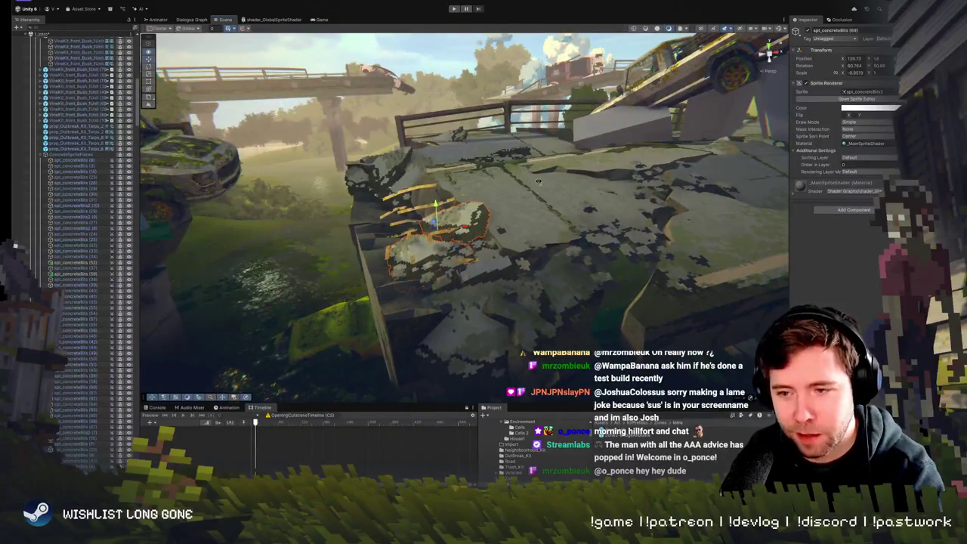
Close in on the bridge deck and nudge the orange rebar prop slightly
scroll(538, 181, down, 5)
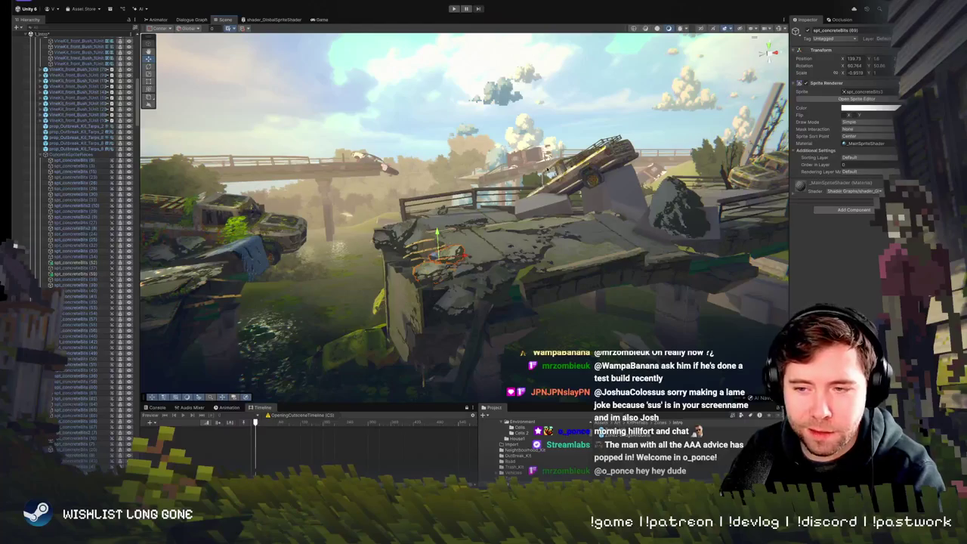
drag(551, 178, 547, 166)
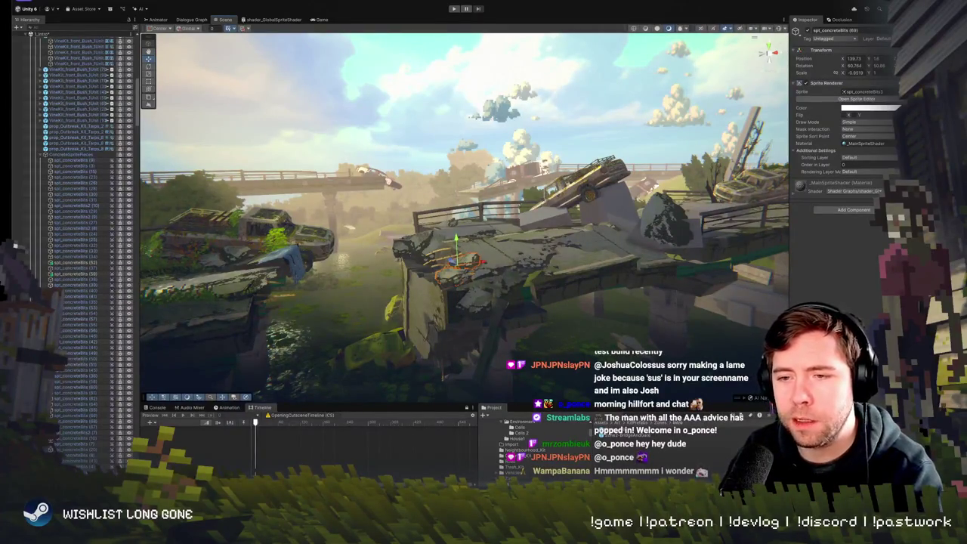
drag(547, 166, 547, 178)
mouse_move(367, 219)
mouse_down()
mouse_move(369, 256)
mouse_move(480, 233)
mouse_up()
click(480, 233)
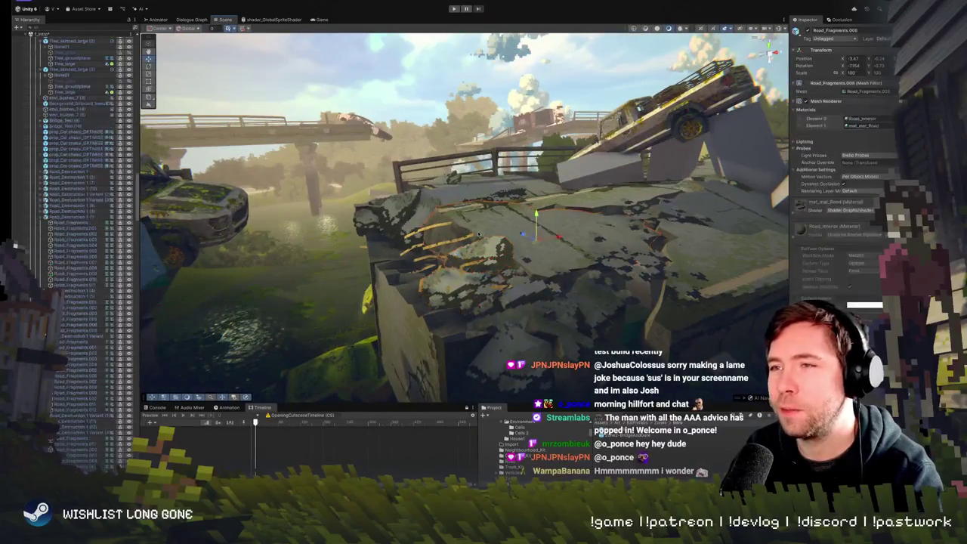
click(469, 239)
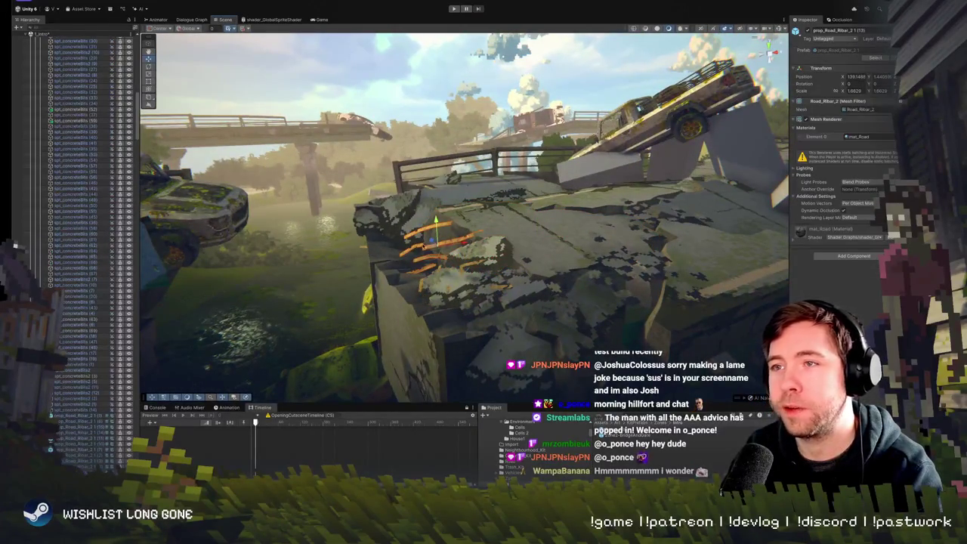
mouse_move(434, 240)
mouse_down()
mouse_move(446, 244)
mouse_move(441, 252)
mouse_up()
Rotate the rebar, duplicate it with Ctrl+D, and place the copy beside it
key(e)
key(w)
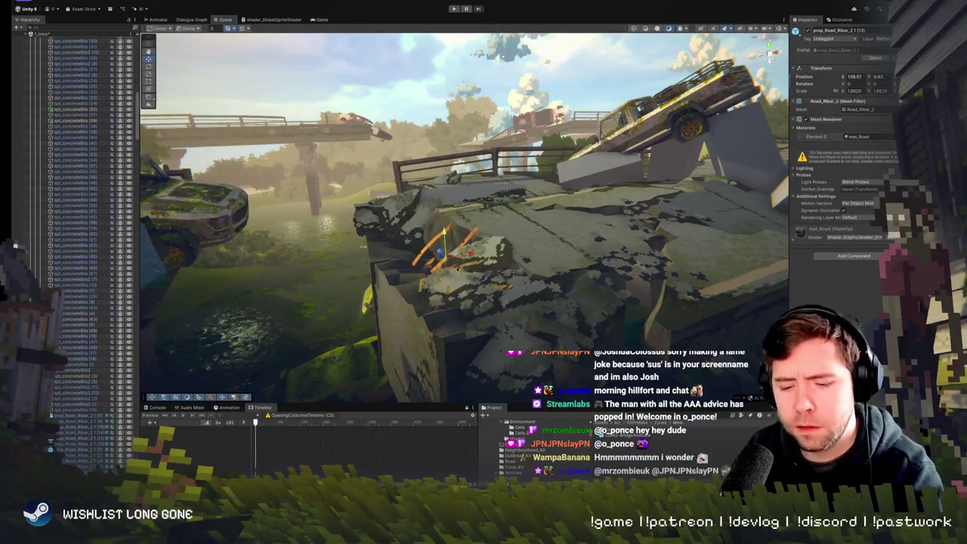
key(ctrl+d)
mouse_move(466, 309)
mouse_down()
mouse_move(493, 297)
mouse_move(393, 310)
mouse_move(318, 337)
mouse_up()
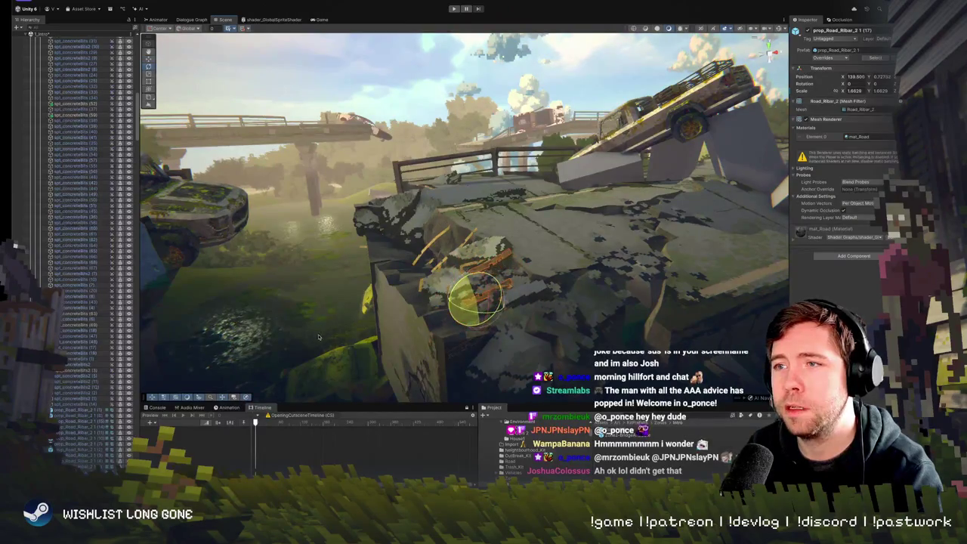
key(w)
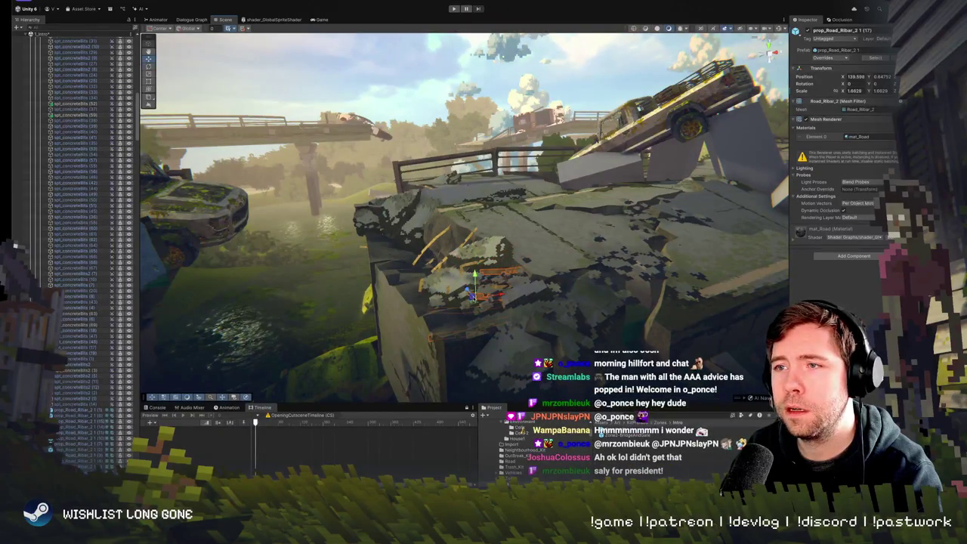
mouse_move(477, 285)
mouse_down()
mouse_move(438, 249)
mouse_move(500, 234)
mouse_up()
click(498, 262)
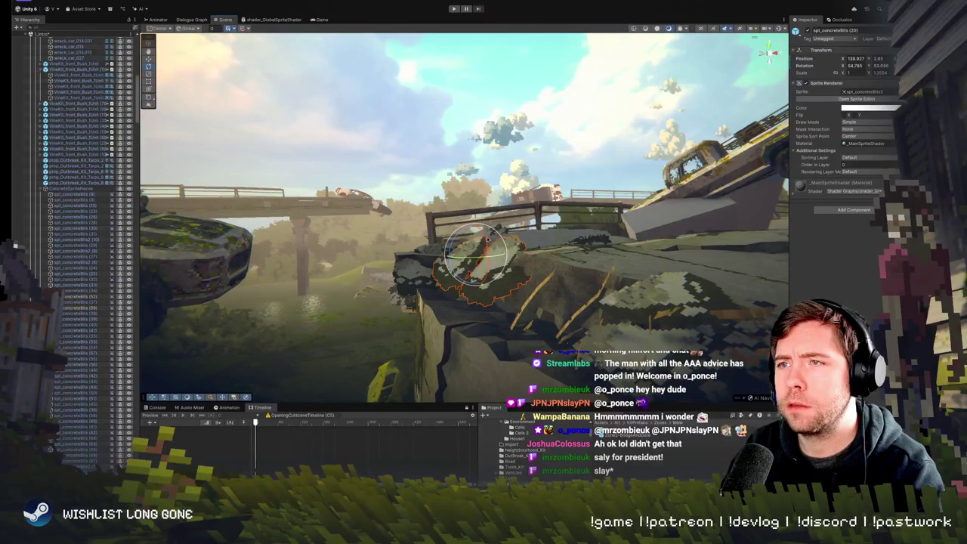
drag(480, 257, 450, 275)
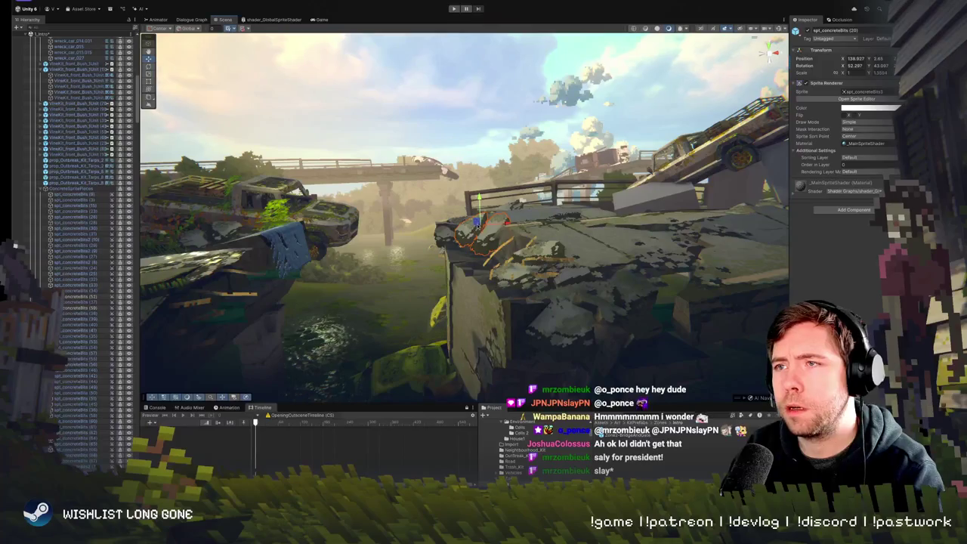
mouse_move(450, 275)
mouse_down()
mouse_move(402, 250)
mouse_move(420, 238)
mouse_move(619, 247)
mouse_move(419, 279)
mouse_move(516, 276)
mouse_up()
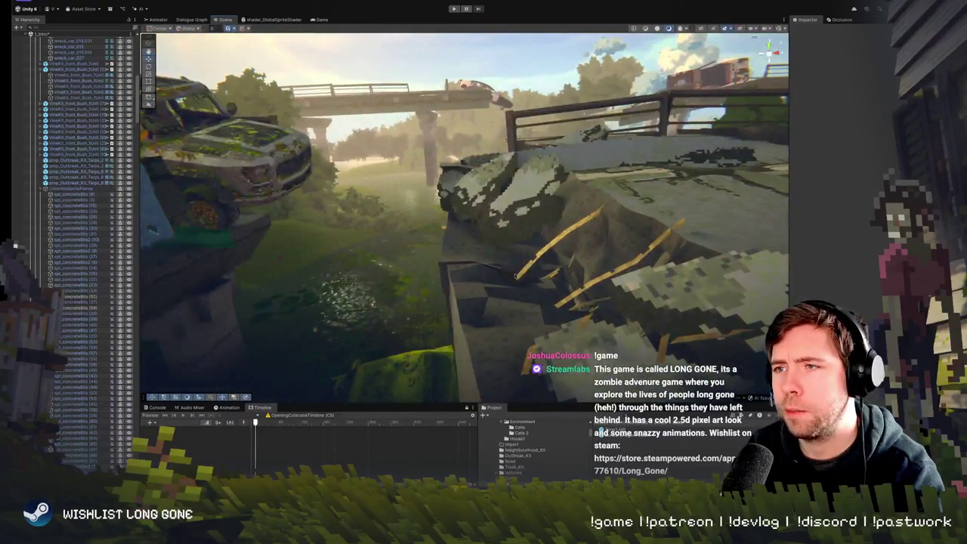
Frame the rebar at the broken edge and nudge the orange rebar along one axis
click(542, 254)
key(f)
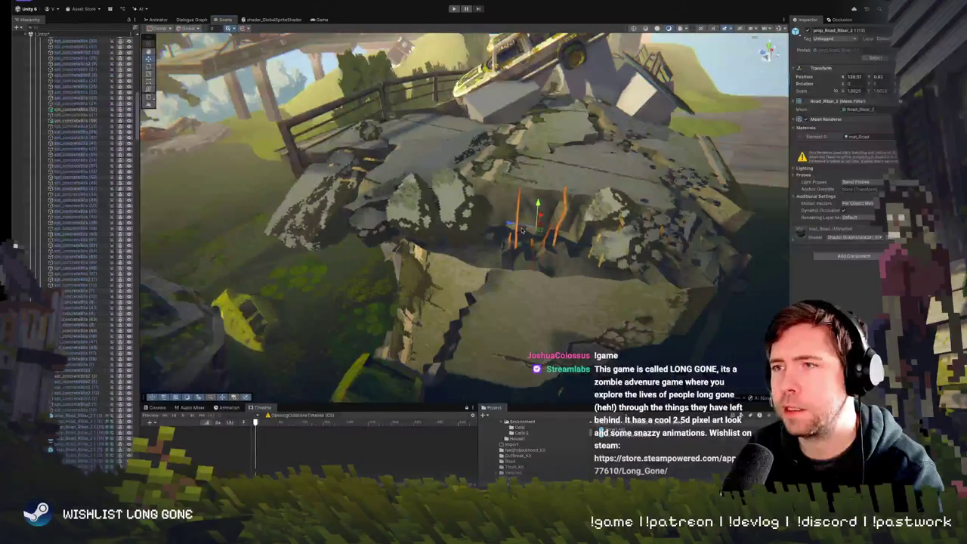
mouse_move(555, 221)
mouse_down()
mouse_move(412, 176)
mouse_move(516, 254)
mouse_up()
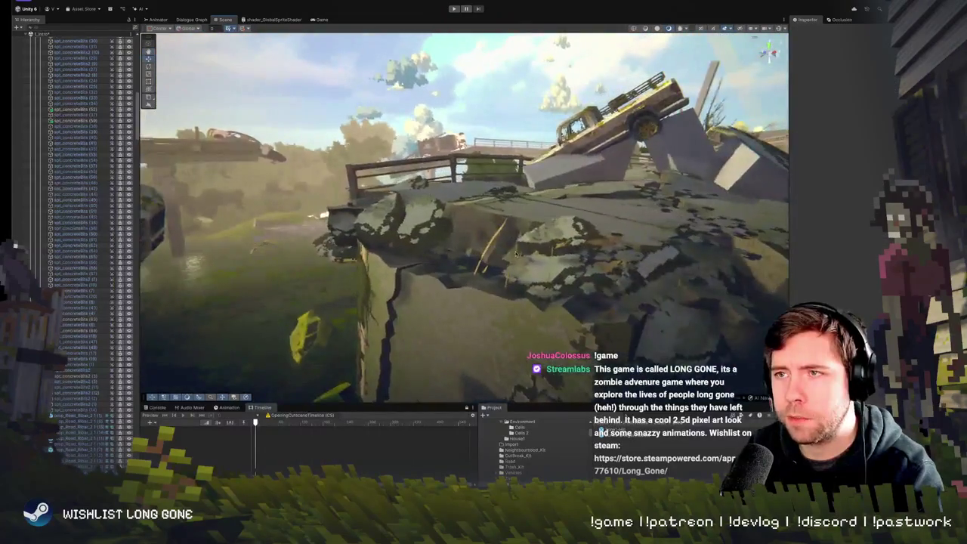
click(493, 239)
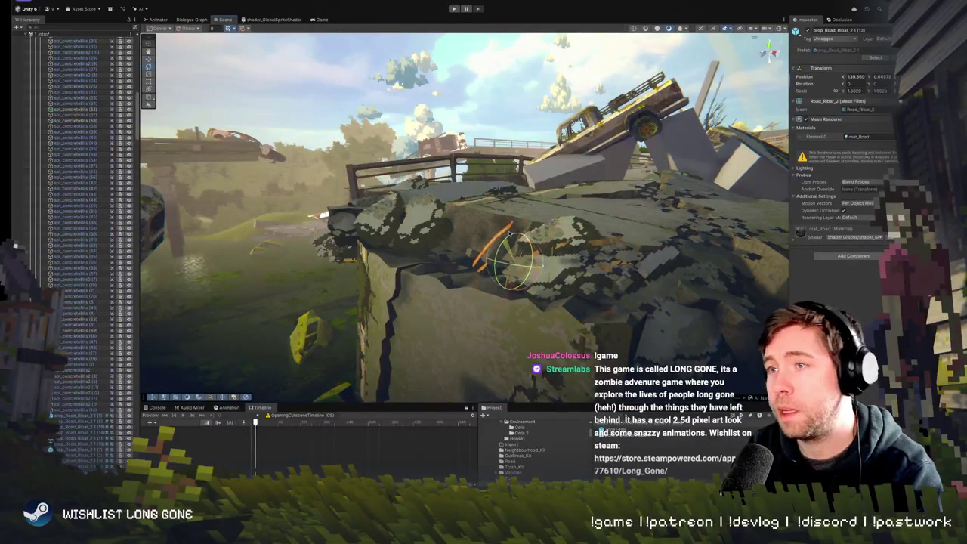
key(w)
drag(513, 259, 516, 260)
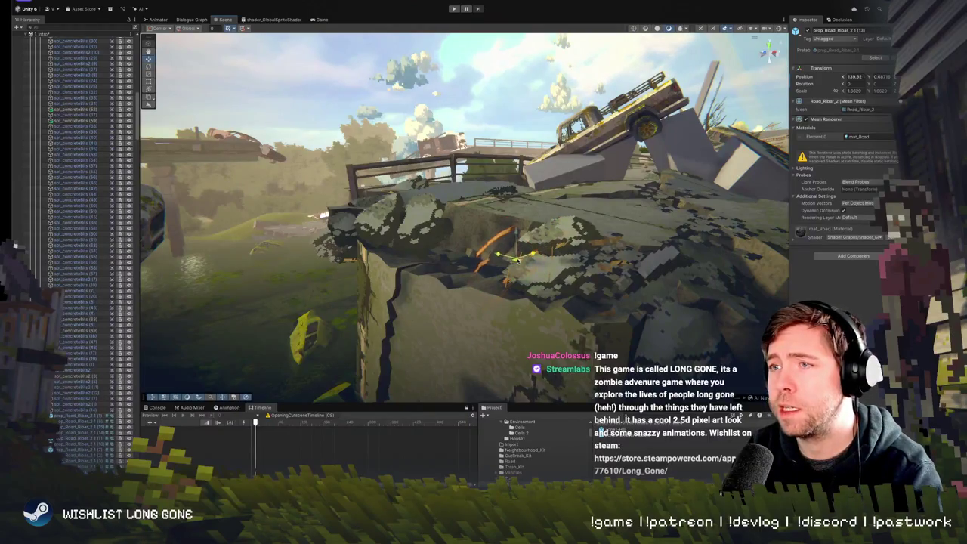
Fly back to the bridge and shift a road fragment at the slab edge
scroll(465, 250, down, 5)
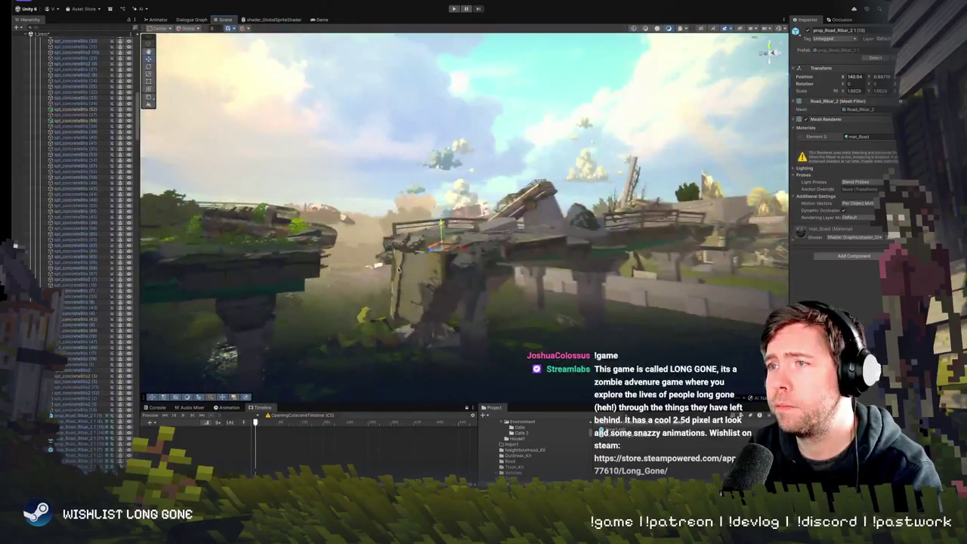
mouse_move(466, 270)
mouse_down()
mouse_move(527, 287)
mouse_move(461, 283)
mouse_up()
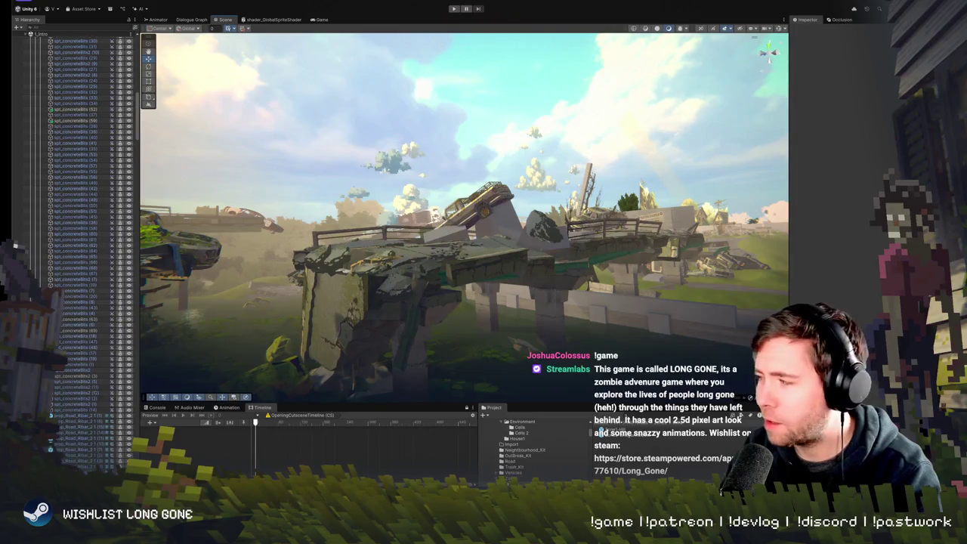
drag(350, 184, 450, 175)
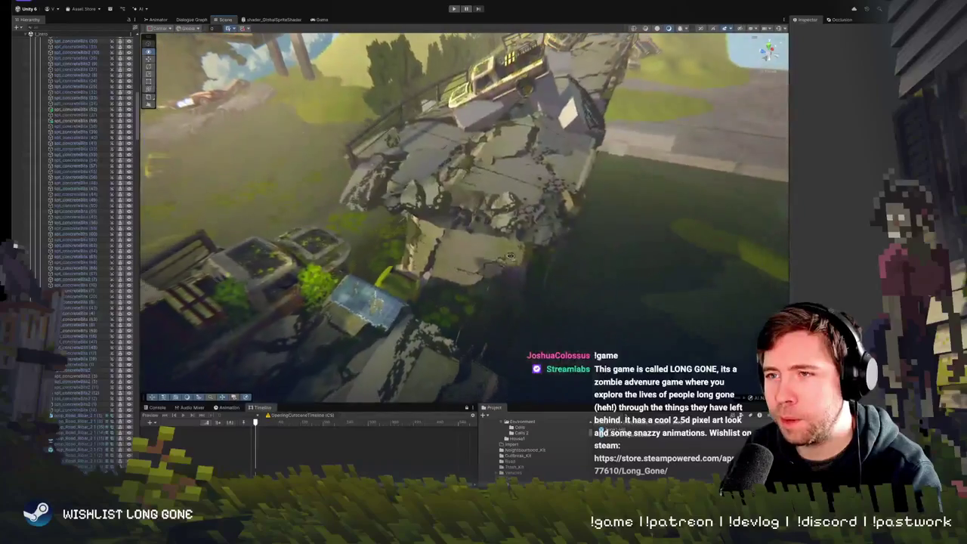
click(461, 262)
click(437, 257)
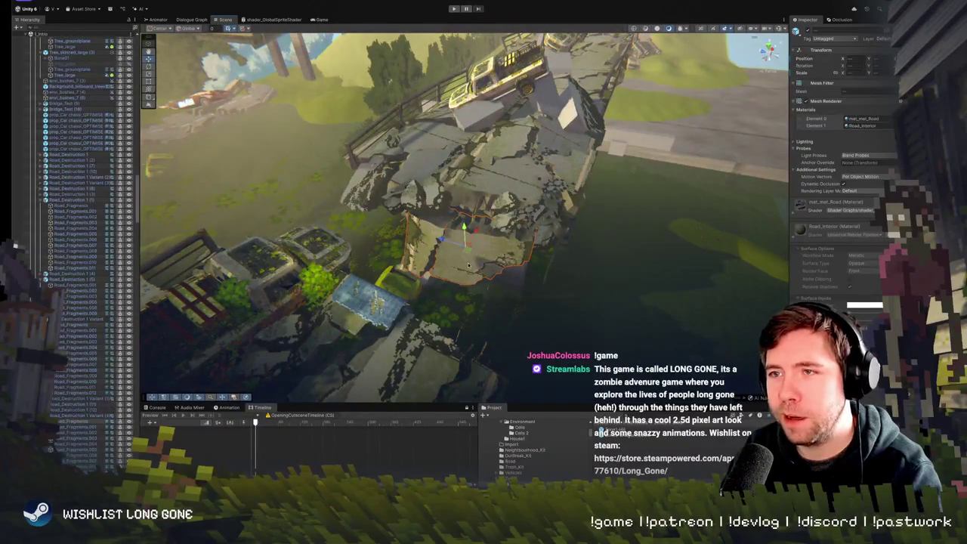
mouse_move(468, 253)
mouse_down()
mouse_move(489, 237)
mouse_move(445, 249)
mouse_move(453, 287)
mouse_move(468, 257)
mouse_move(372, 217)
mouse_move(370, 204)
mouse_move(227, 166)
mouse_up()
scroll(104, 135, up, 5)
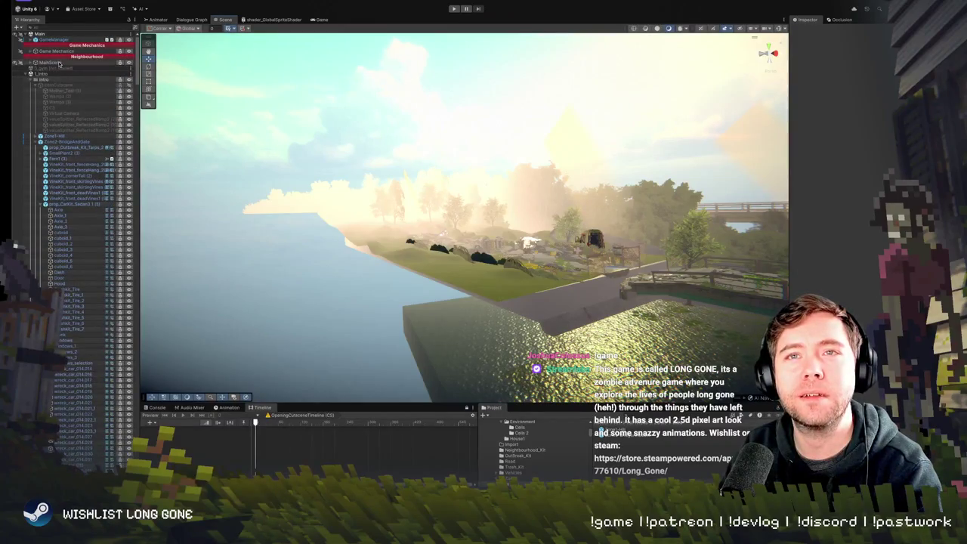
Expand 4_Camp and Game Mechanics in the Hierarchy, then focus the view on PlayerExterior
click(36, 79)
click(30, 97)
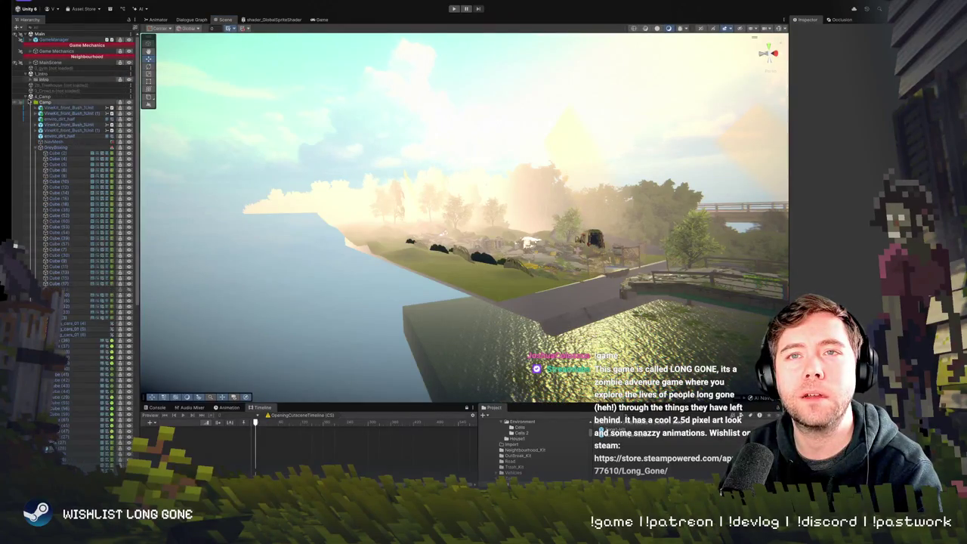
click(27, 97)
click(31, 51)
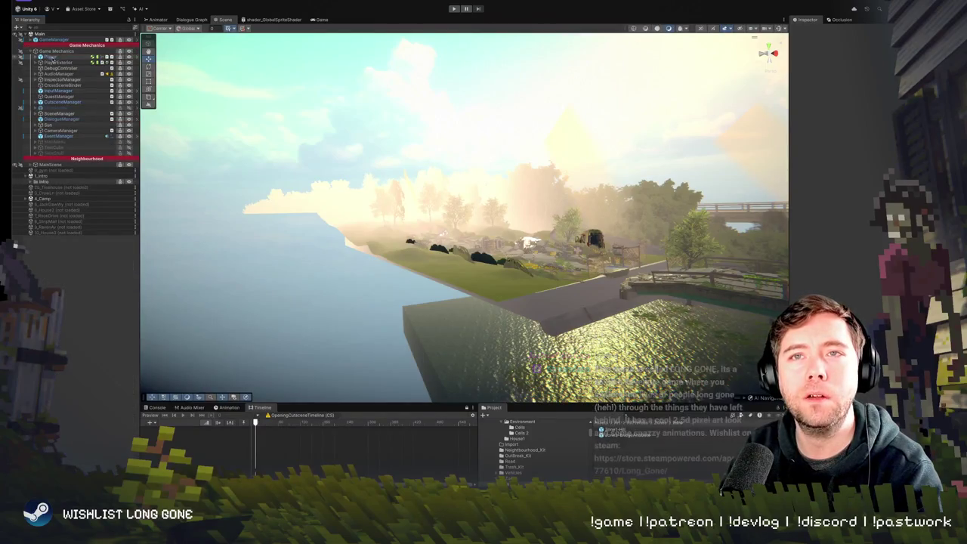
double_click(59, 62)
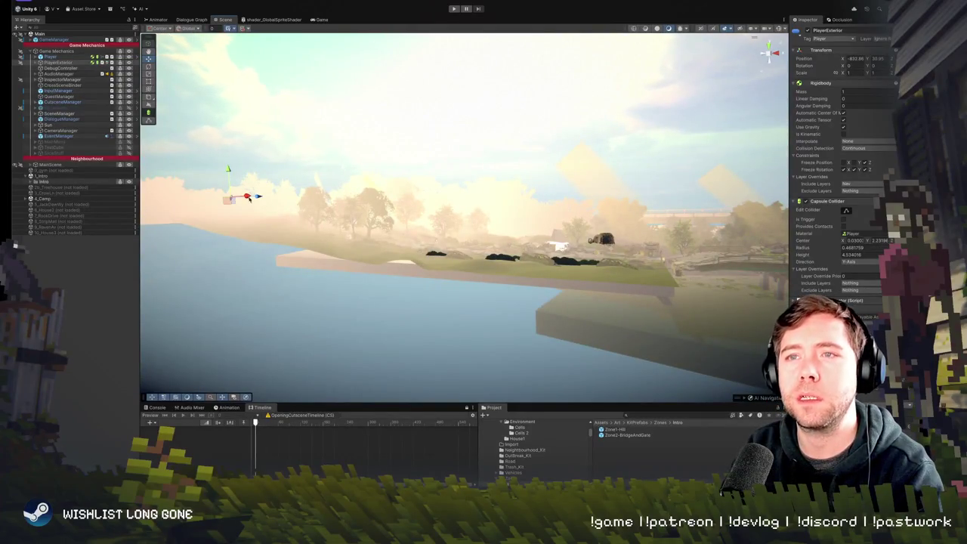
Place the player object onto the bridge with Move to View and frame it
key(f)
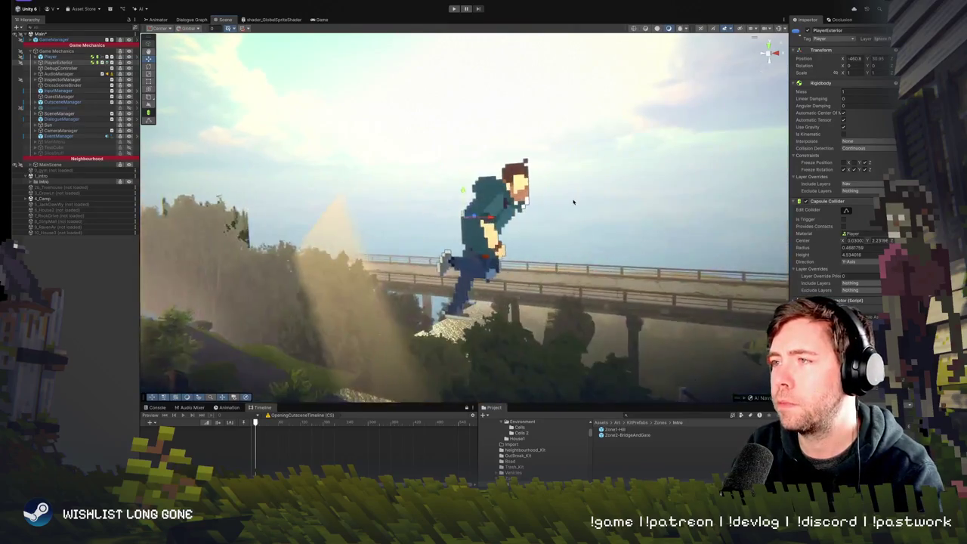
right_click(628, 215)
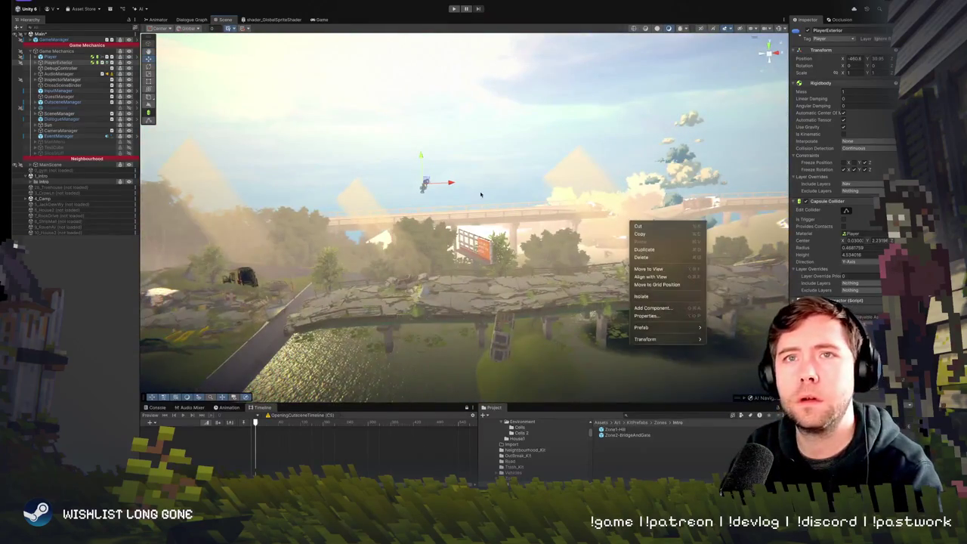
click(429, 184)
drag(428, 183, 669, 266)
key(f)
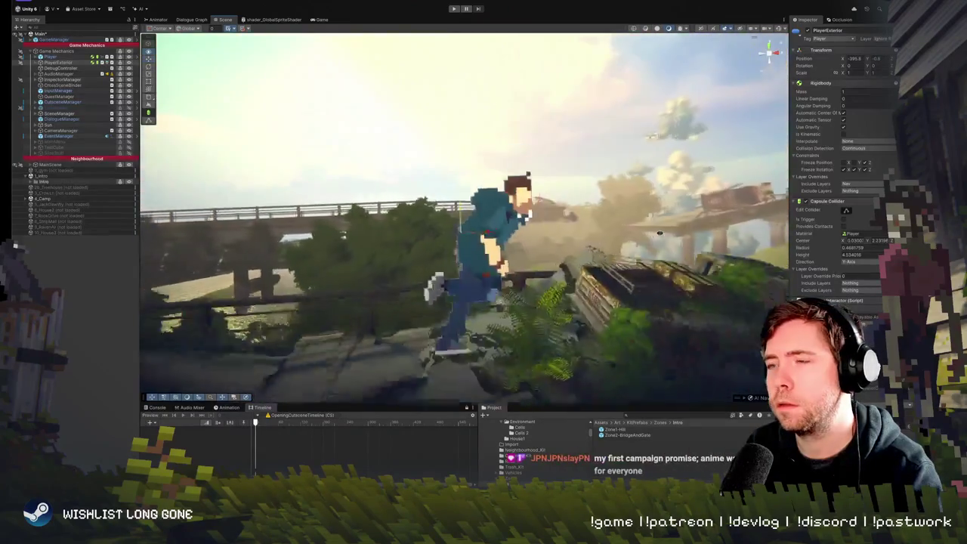
Playtest the level, then stop and select rubble at the broken bridge edge again
click(453, 9)
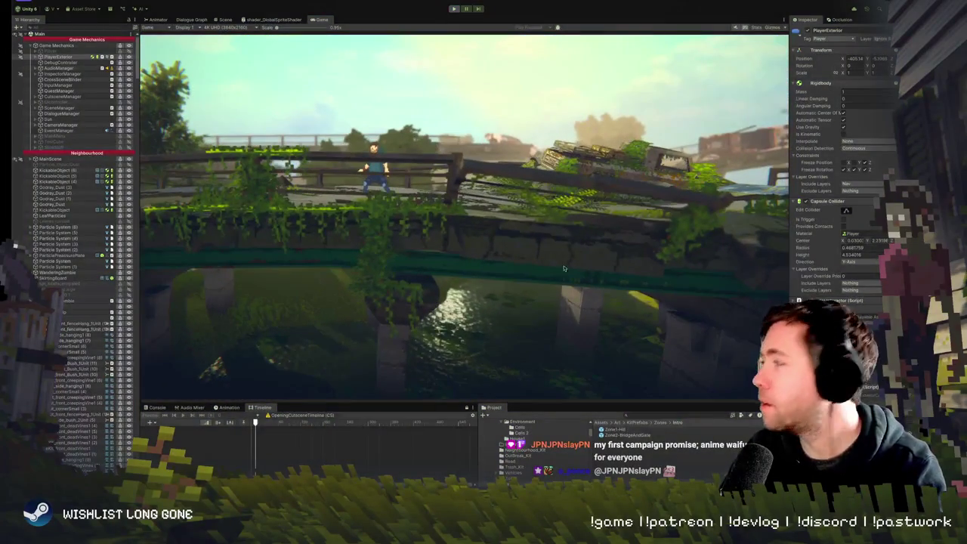
key(ctrl+p)
mouse_move(473, 290)
mouse_down()
mouse_move(494, 232)
mouse_move(474, 246)
mouse_move(499, 243)
mouse_up()
click(487, 250)
click(492, 252)
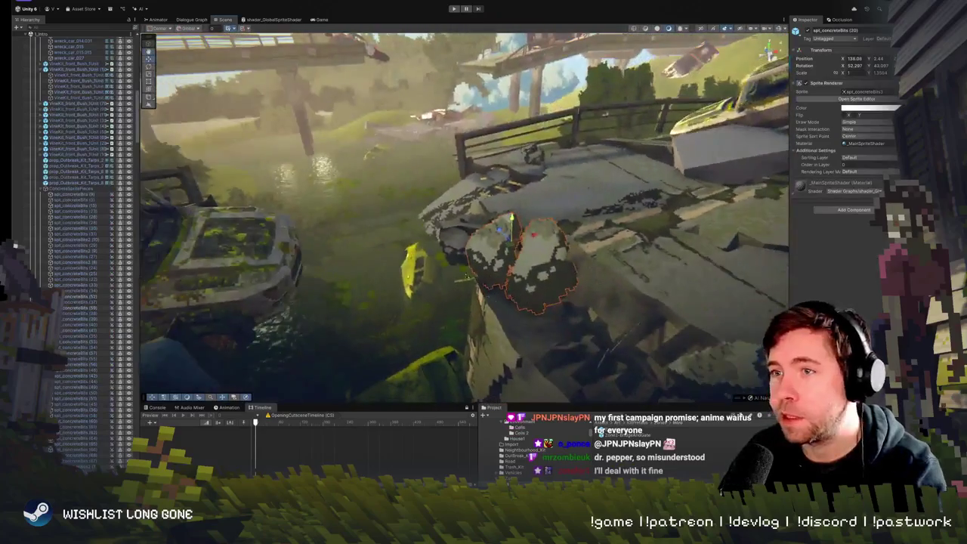
click(456, 254)
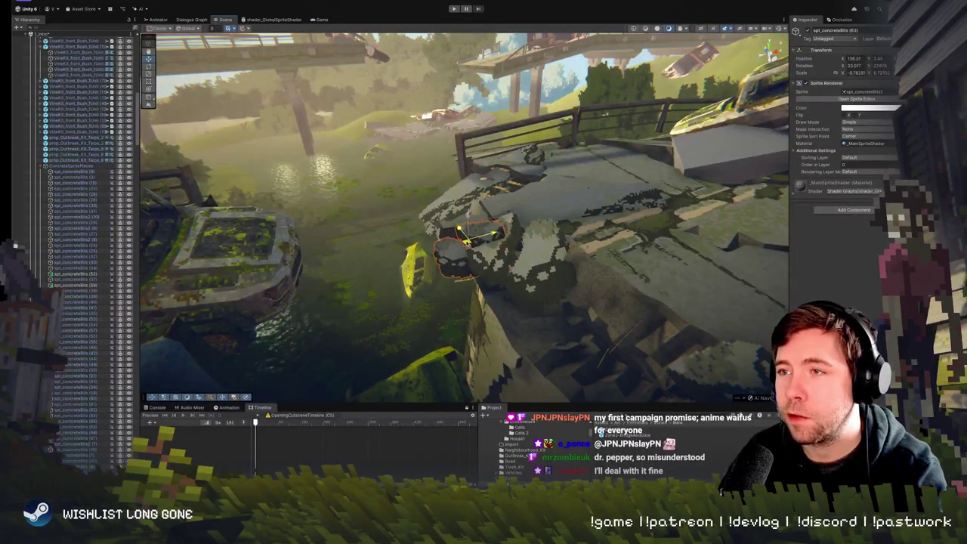
click(463, 207)
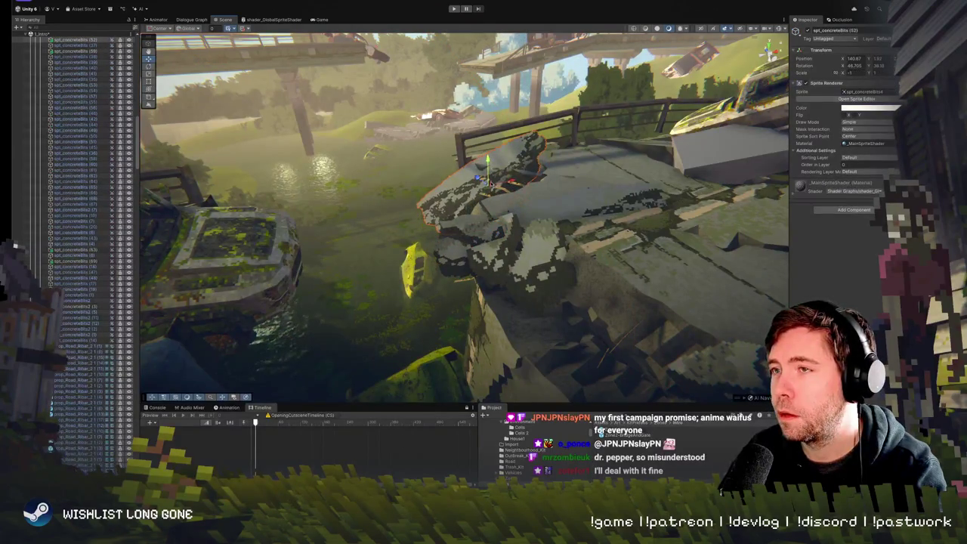
mouse_move(491, 202)
mouse_down()
mouse_move(292, 43)
mouse_move(209, 127)
mouse_move(244, 123)
mouse_move(407, 238)
mouse_move(441, 179)
mouse_move(497, 203)
mouse_move(463, 199)
mouse_up()
click(467, 236)
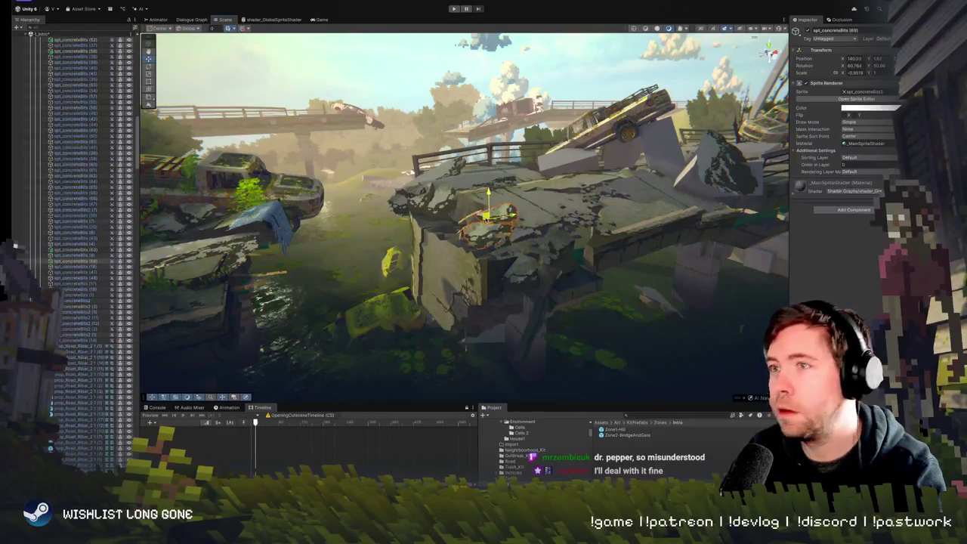
drag(468, 237, 601, 237)
drag(468, 219, 488, 208)
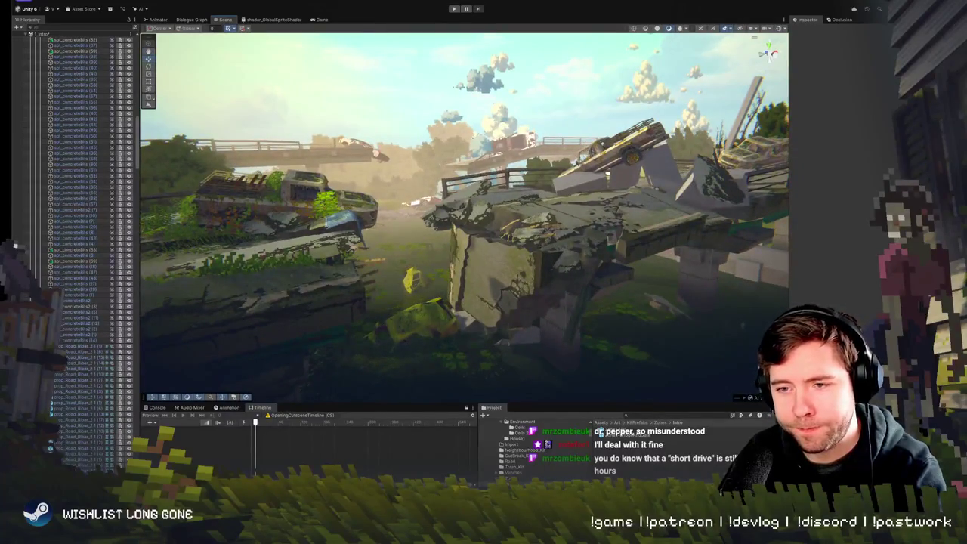
mouse_move(449, 241)
mouse_down()
mouse_move(451, 229)
mouse_move(404, 205)
mouse_up()
click(451, 243)
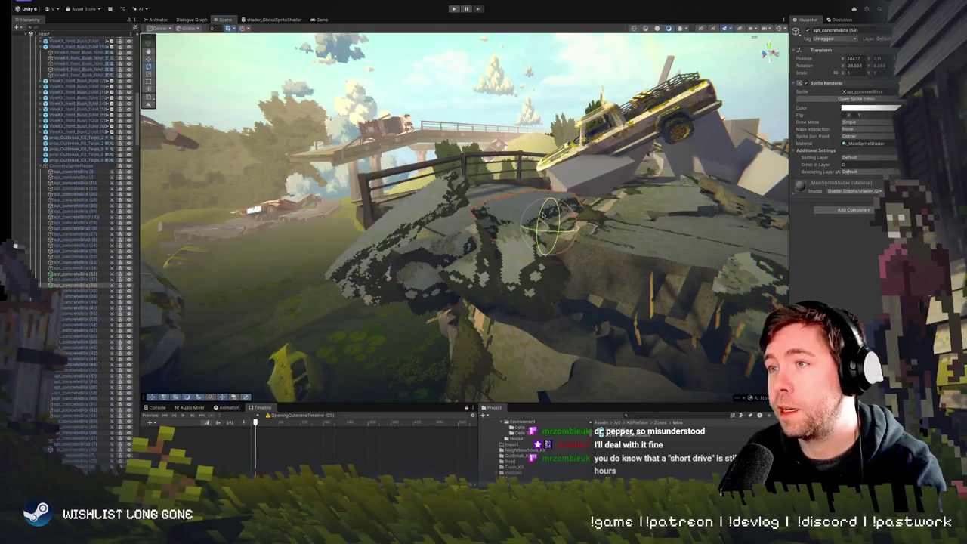
Shift a slab concrete-bits sprite right along X, then re-tilt it to about 38° on X
mouse_move(550, 219)
mouse_down()
mouse_move(372, 216)
mouse_move(400, 193)
mouse_move(457, 242)
mouse_move(526, 216)
mouse_move(648, 121)
mouse_up()
click(481, 263)
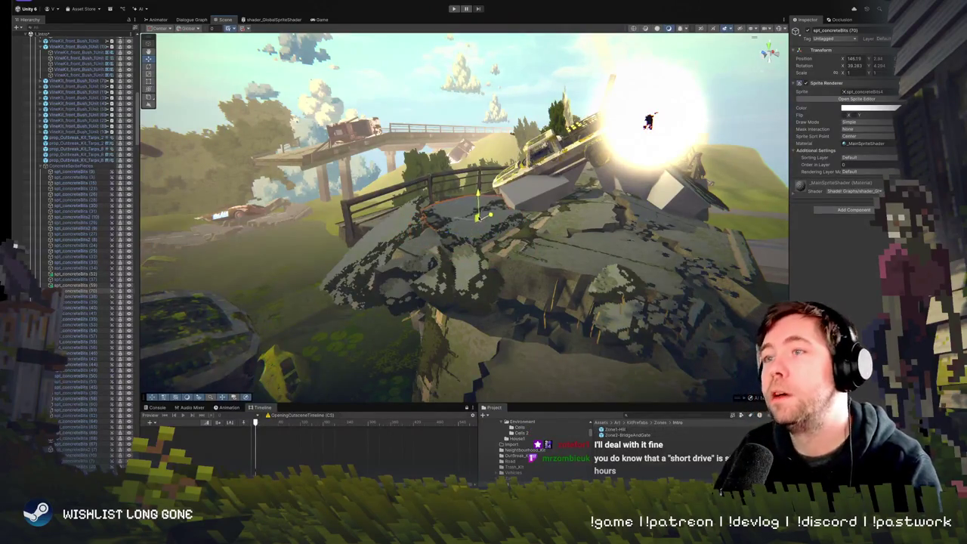
mouse_move(649, 121)
mouse_down()
mouse_move(453, 237)
mouse_move(466, 234)
mouse_up()
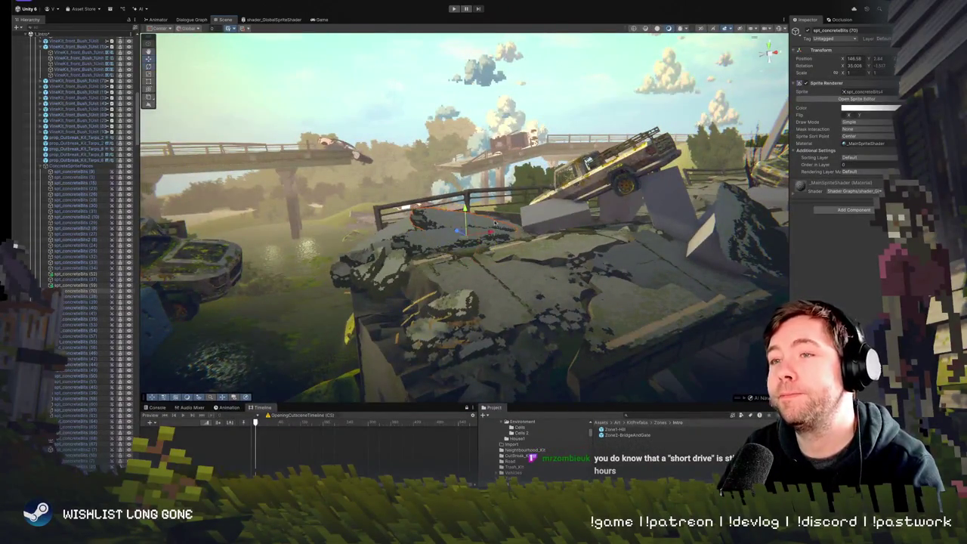
drag(462, 233, 512, 231)
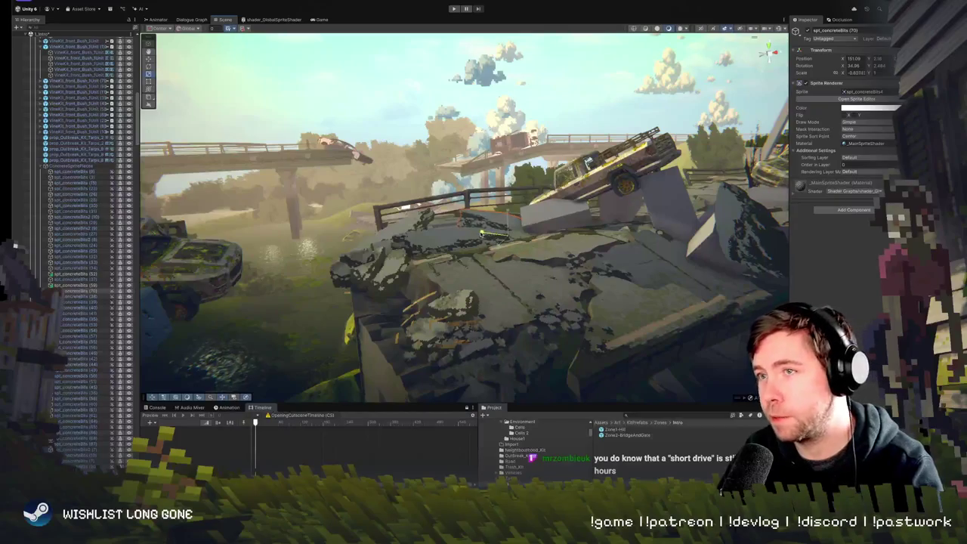
key(e)
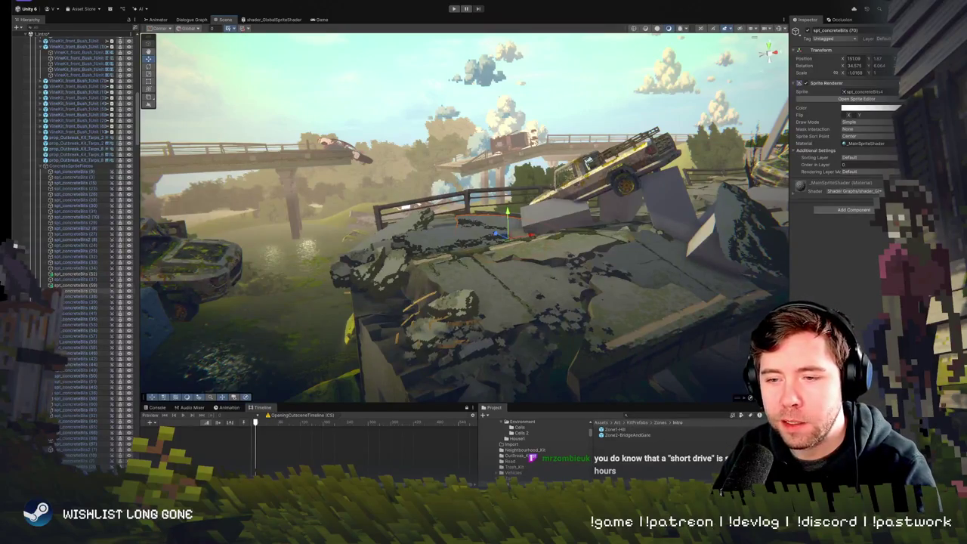
mouse_move(402, 289)
mouse_down()
mouse_move(712, 286)
mouse_move(506, 277)
mouse_move(505, 268)
mouse_move(495, 284)
mouse_up()
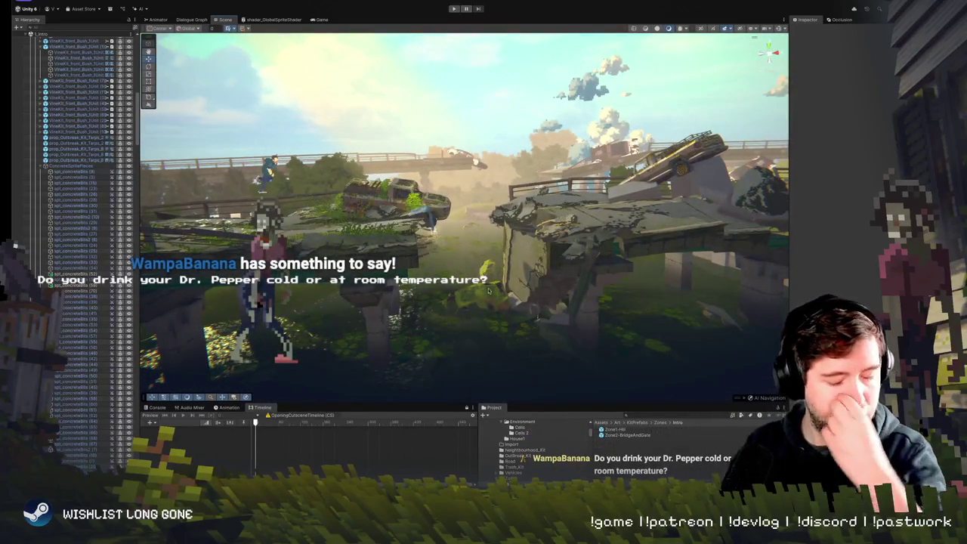
mouse_move(479, 244)
mouse_down()
mouse_move(514, 246)
mouse_move(492, 224)
mouse_move(545, 237)
mouse_up()
click(550, 236)
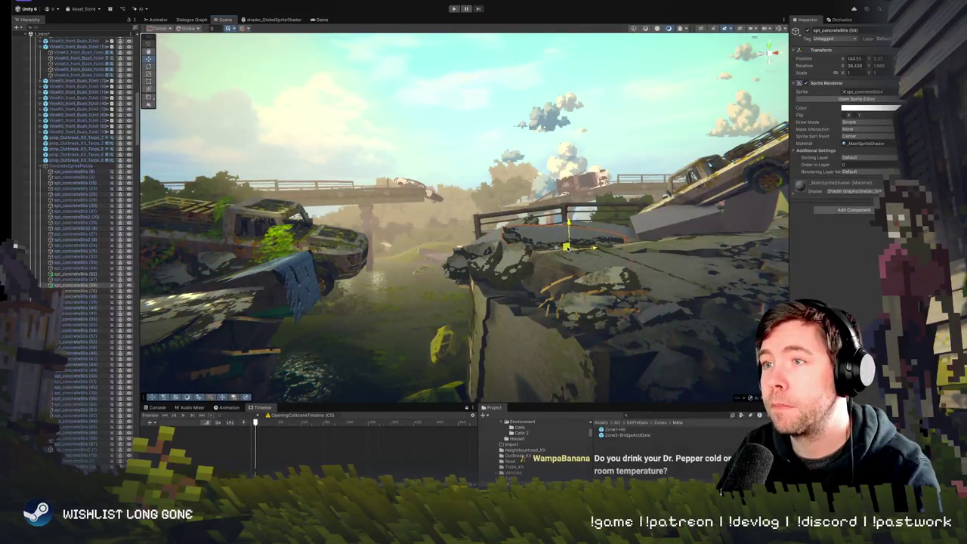
Duplicate the prop_Road_Ribar_2 orange rebar and nudge the copy onto the concrete rubble
mouse_move(550, 236)
mouse_down()
mouse_move(737, 244)
mouse_move(461, 260)
mouse_move(502, 259)
mouse_move(475, 227)
mouse_move(477, 213)
mouse_up()
click(495, 259)
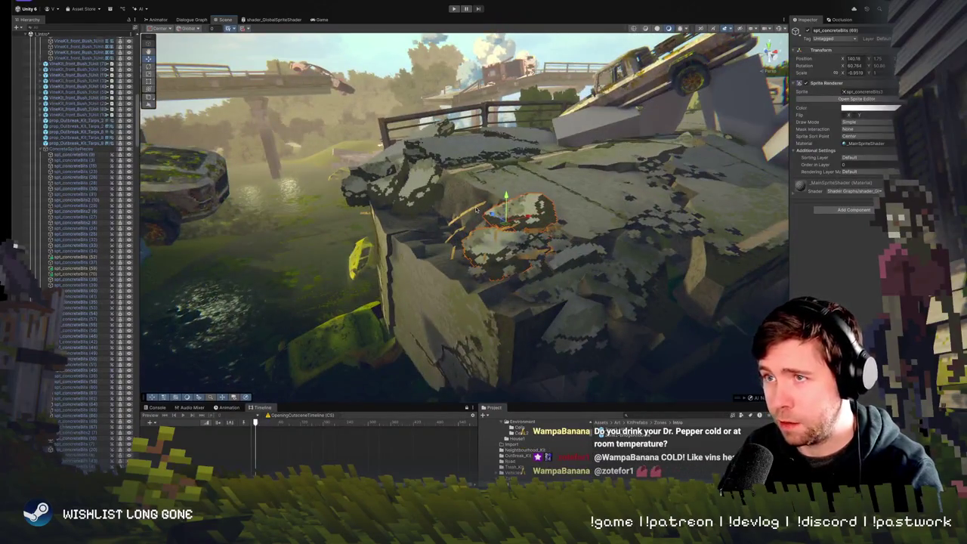
click(476, 211)
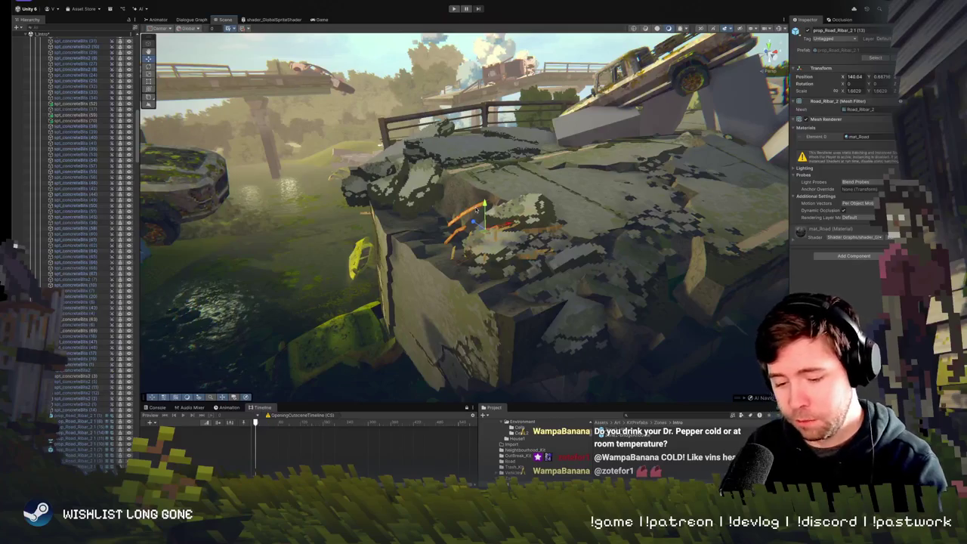
key(ctrl+d)
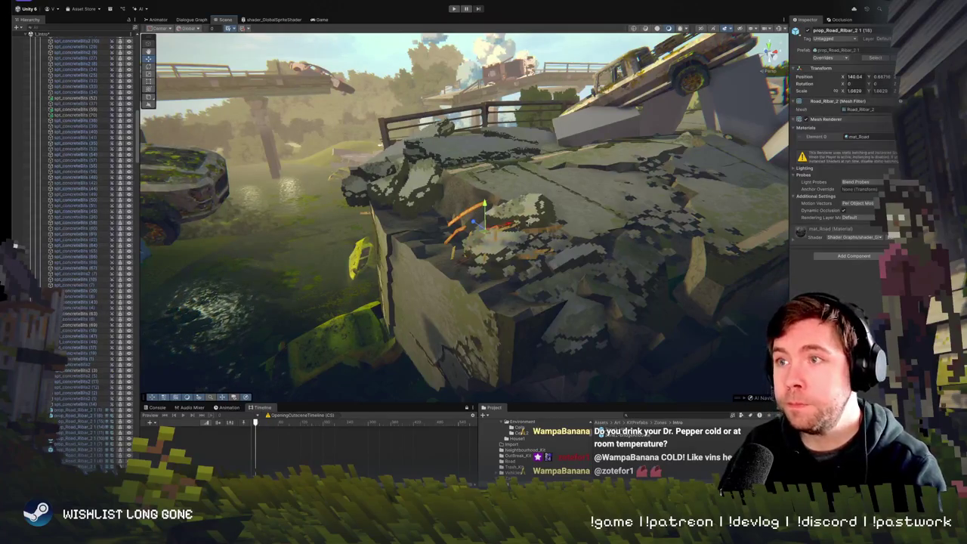
mouse_move(481, 231)
mouse_down()
mouse_move(435, 185)
mouse_move(504, 223)
mouse_up()
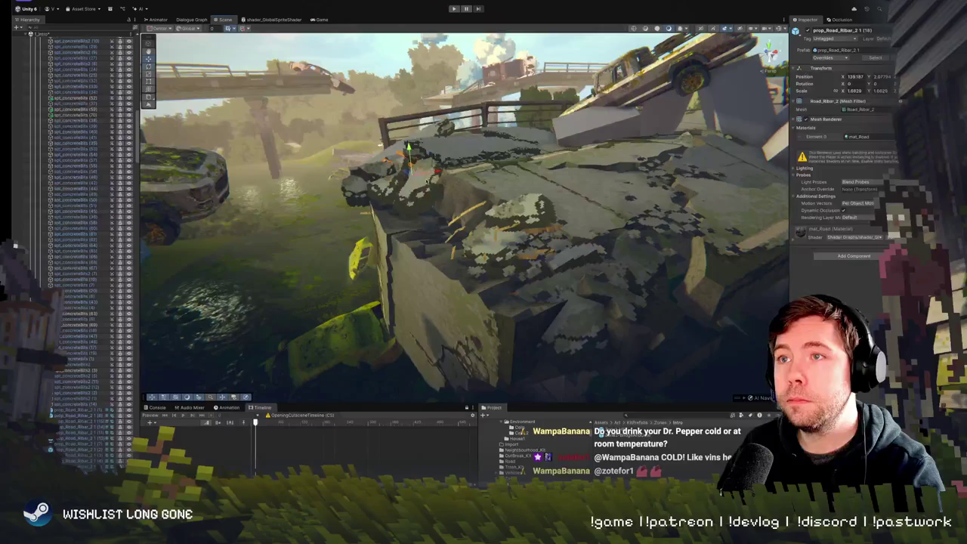
mouse_move(505, 224)
mouse_down()
mouse_move(606, 151)
mouse_move(388, 159)
mouse_move(353, 203)
mouse_move(365, 225)
mouse_up()
click(353, 202)
click(353, 202)
key(e)
key(w)
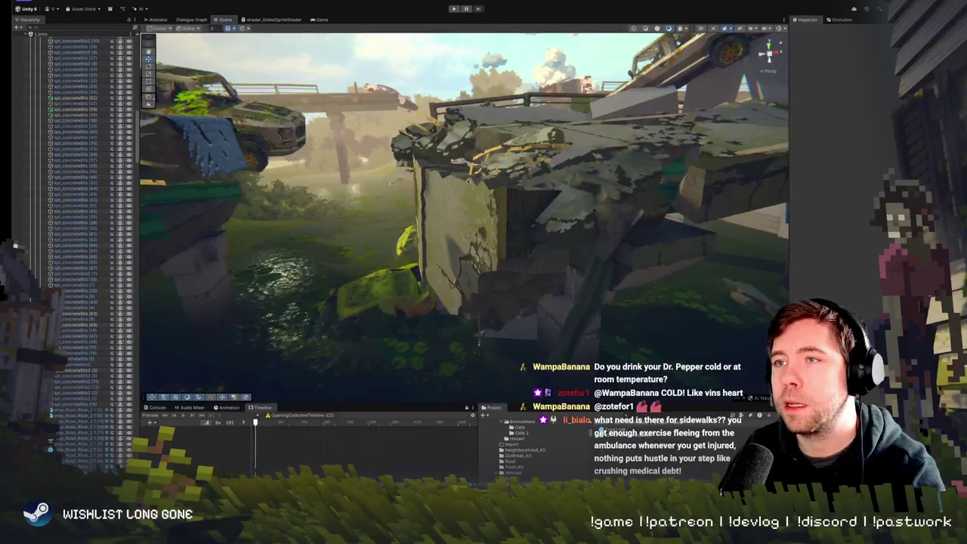
click(491, 242)
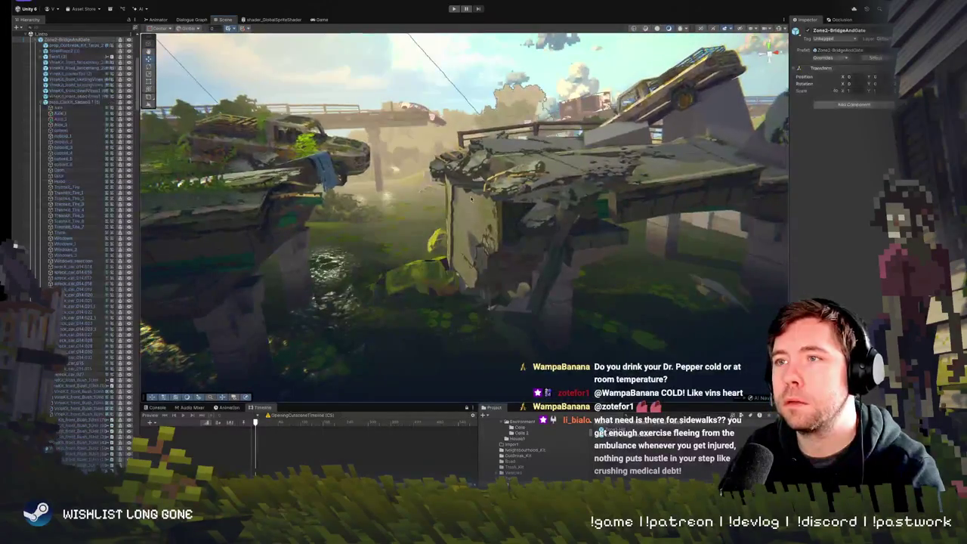
shift+click(448, 189)
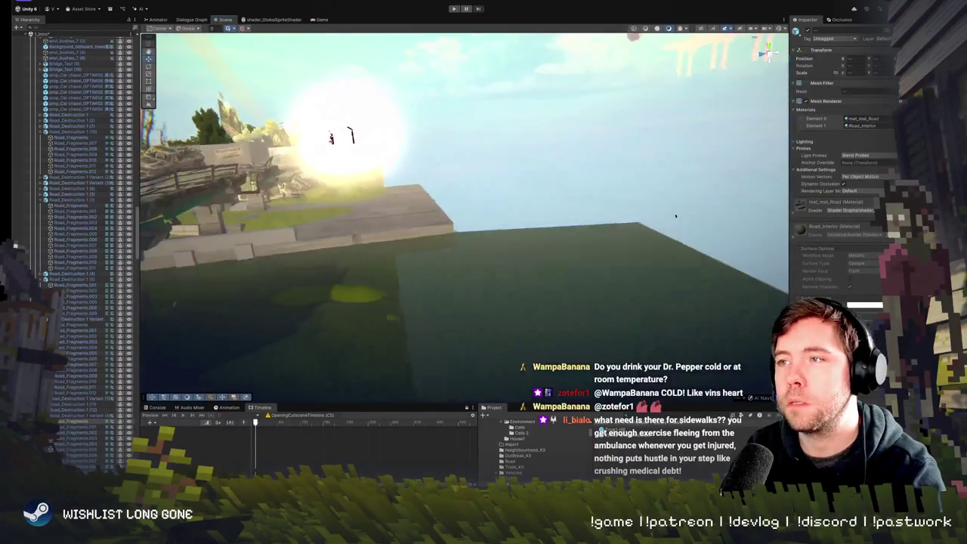
click(365, 212)
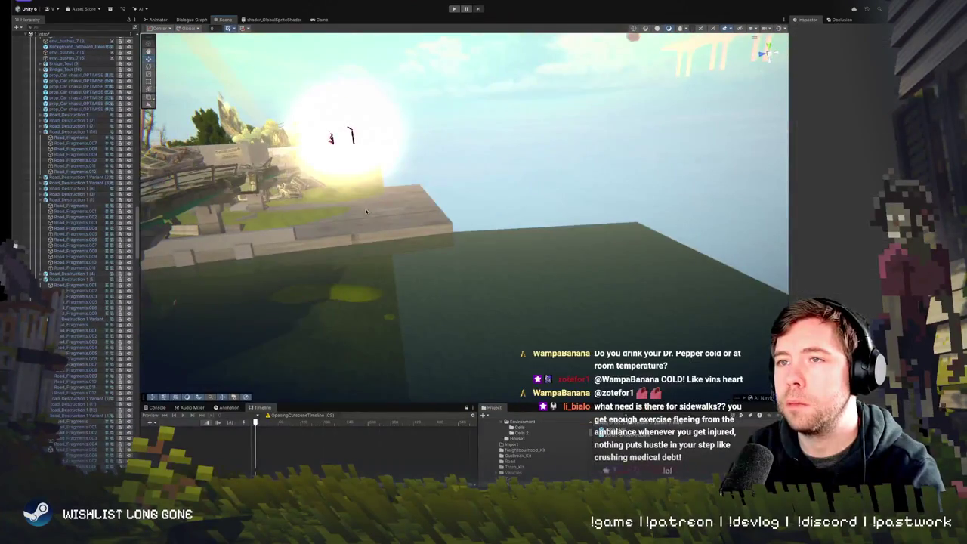
key(ctrl+p)
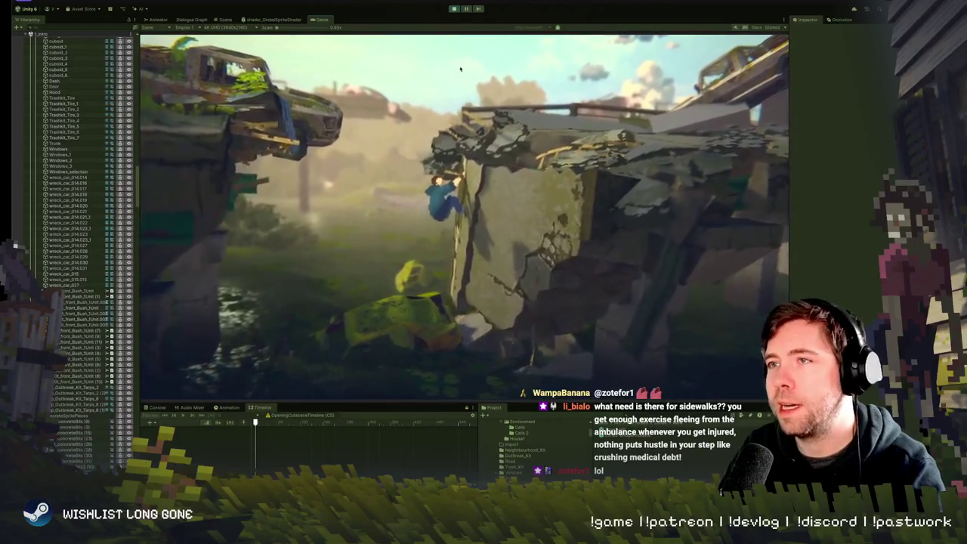
click(454, 8)
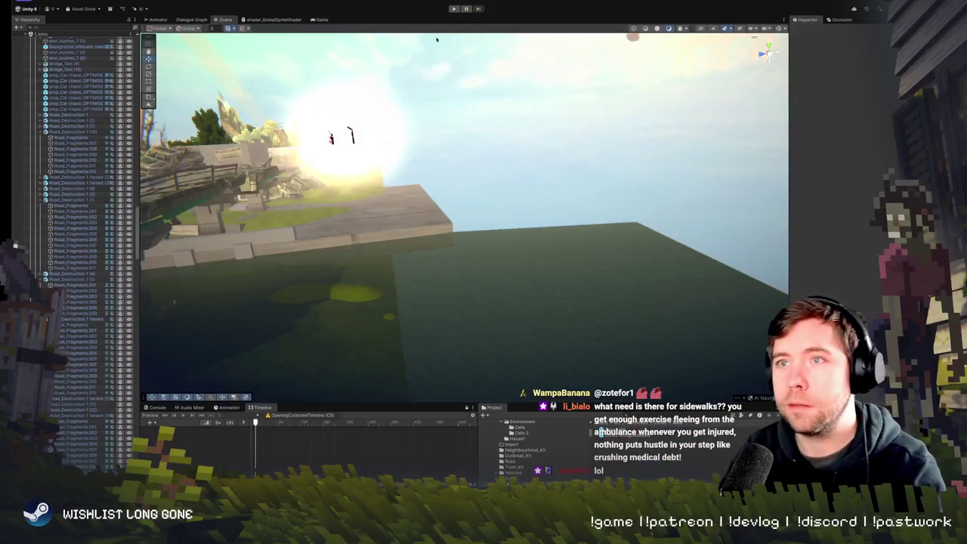
mouse_move(435, 39)
mouse_down()
mouse_move(192, 140)
mouse_move(193, 118)
mouse_move(215, 158)
mouse_up()
click(372, 162)
Raise the selected concrete-bits pieces above the deck and rotate them flat onto the slope
click(378, 144)
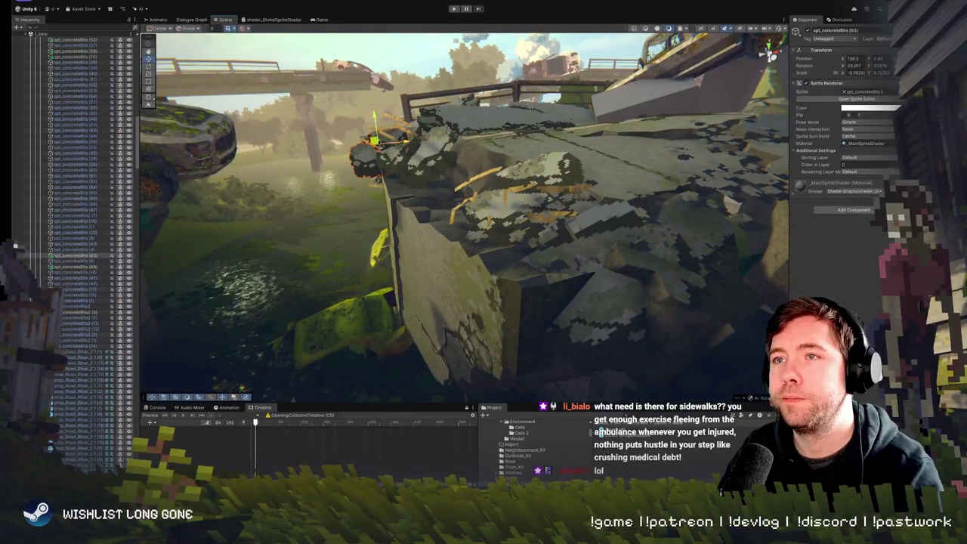
drag(378, 144, 462, 164)
click(471, 164)
click(471, 164)
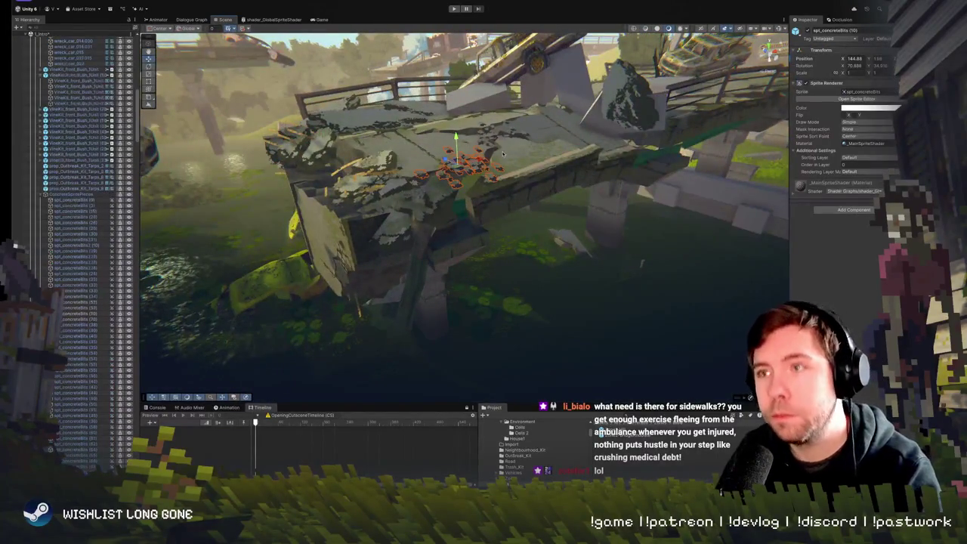
click(374, 156)
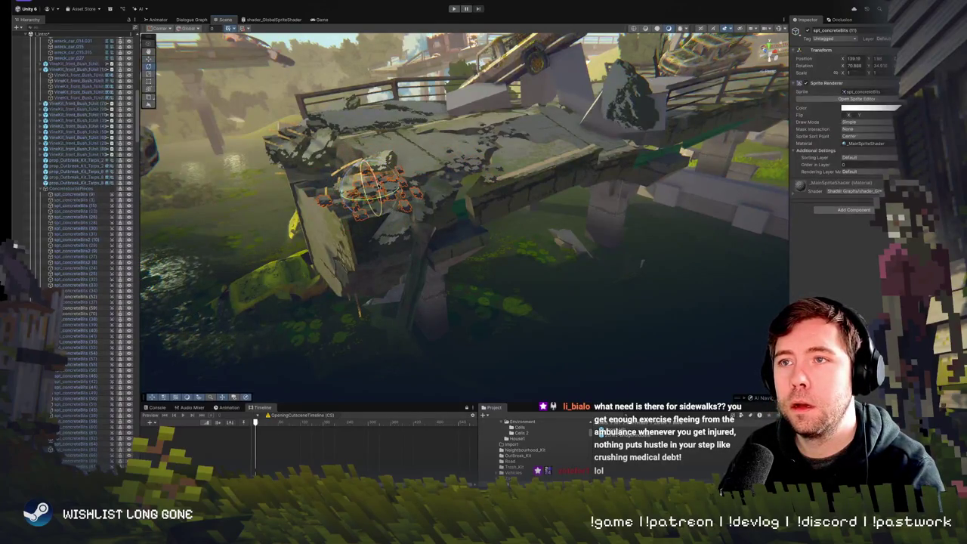
key(w)
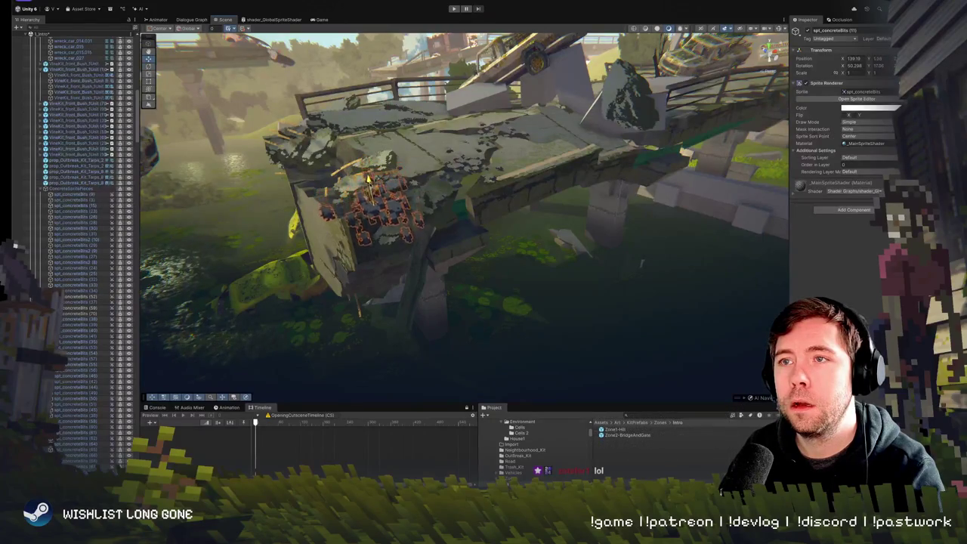
mouse_move(370, 192)
mouse_down()
mouse_move(364, 168)
mouse_move(349, 205)
mouse_move(460, 206)
mouse_up()
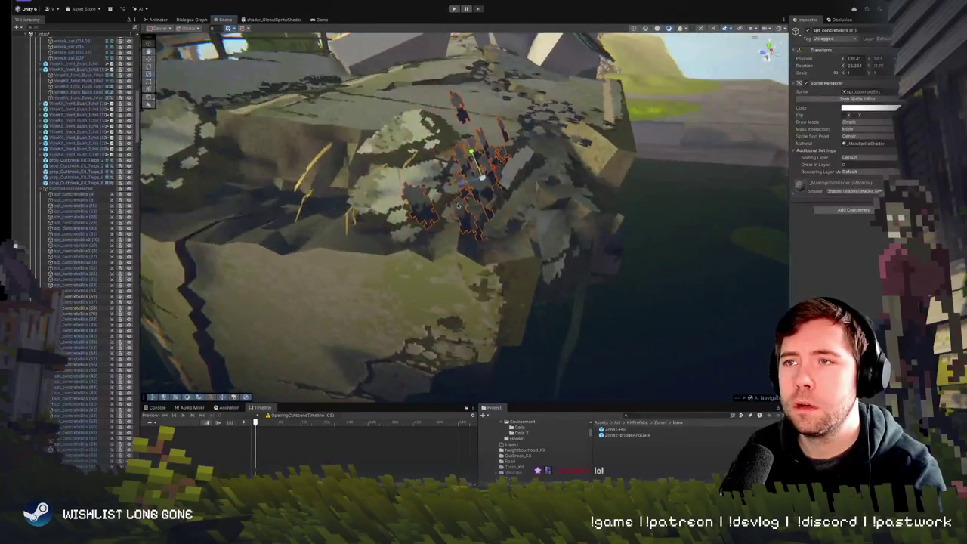
key(f)
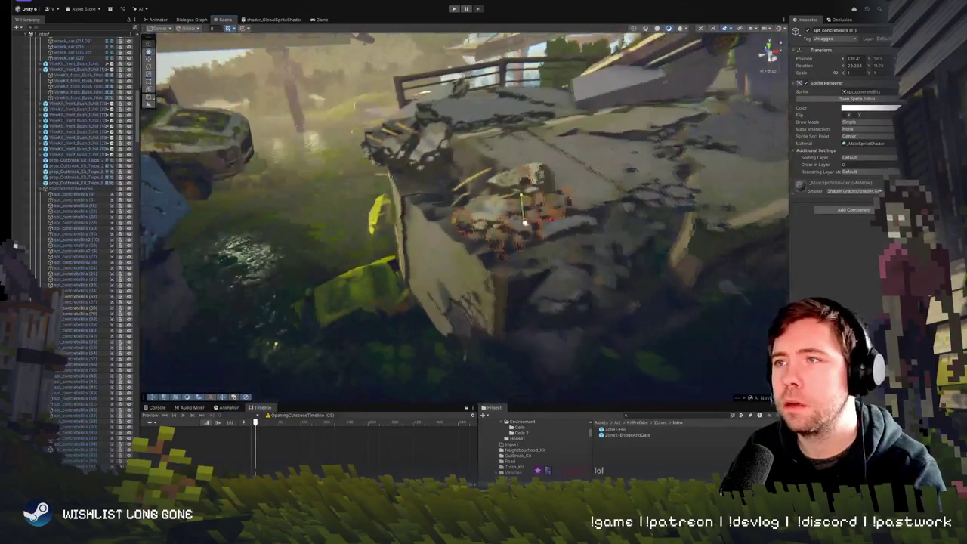
mouse_move(540, 223)
mouse_down()
mouse_move(529, 242)
mouse_move(537, 357)
mouse_move(494, 172)
mouse_move(522, 189)
mouse_up()
key(f)
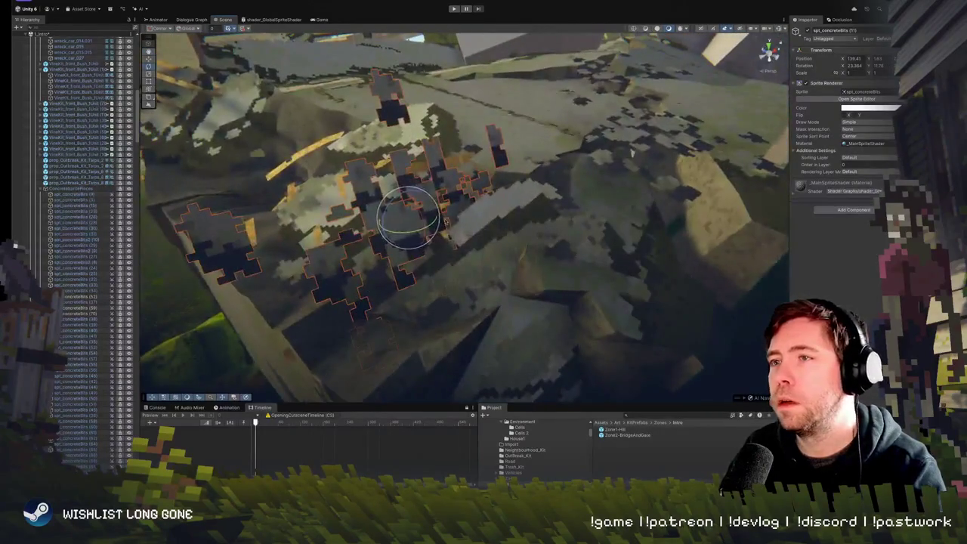
mouse_move(423, 217)
mouse_down()
mouse_move(409, 174)
mouse_move(389, 213)
mouse_up()
mouse_move(409, 244)
mouse_down()
mouse_move(424, 237)
mouse_move(310, 184)
mouse_move(584, 186)
mouse_move(308, 199)
mouse_move(372, 175)
mouse_move(562, 167)
mouse_up()
Slide the concrete-bits cluster left across the deck toward the broken edge
click(397, 182)
click(437, 161)
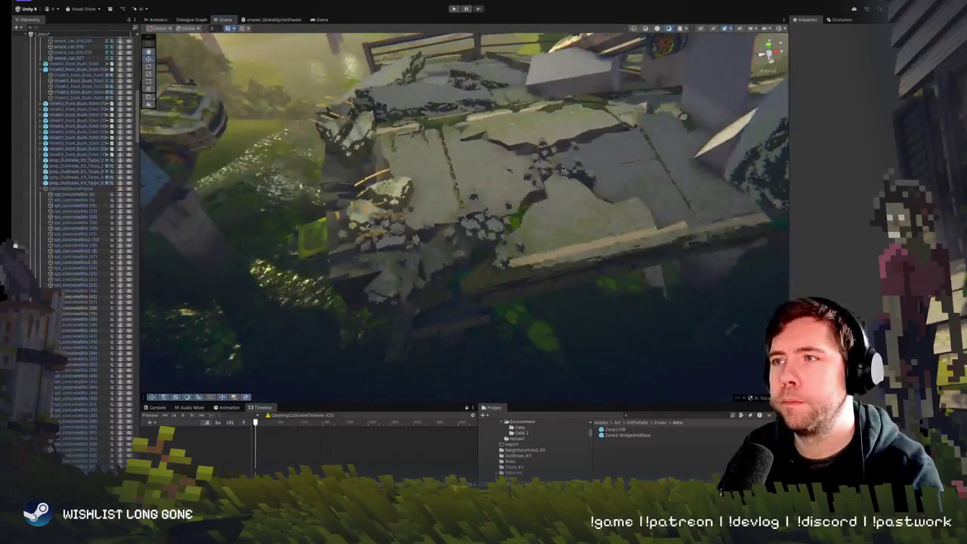
click(547, 166)
click(580, 166)
mouse_move(543, 163)
mouse_down()
mouse_move(518, 145)
mouse_move(385, 157)
mouse_move(427, 158)
mouse_move(438, 134)
mouse_up()
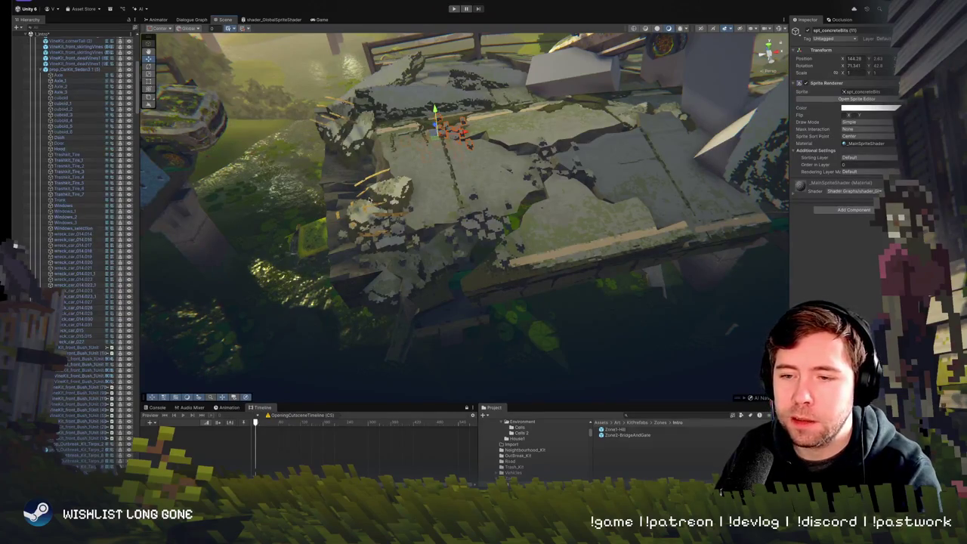
drag(395, 193, 389, 182)
key(f)
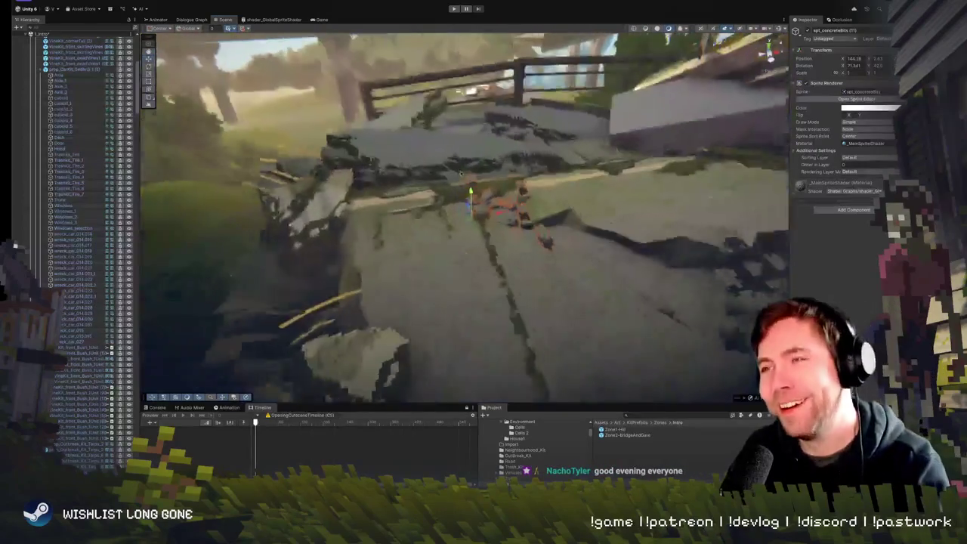
Rotate the concrete-bits cluster to about 78.59 so it lies on the cracked deck
key(e)
drag(471, 219, 476, 195)
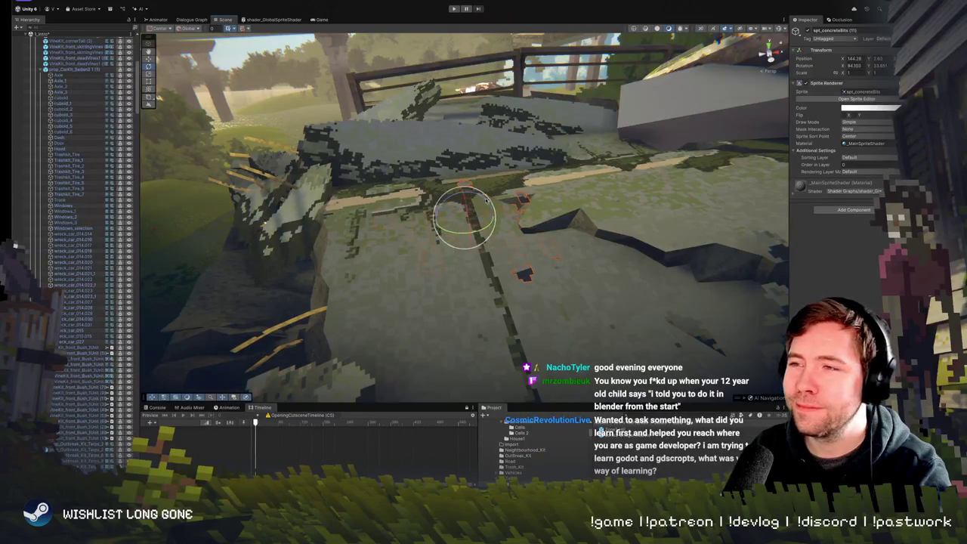
key(w)
scroll(448, 203, down, 10)
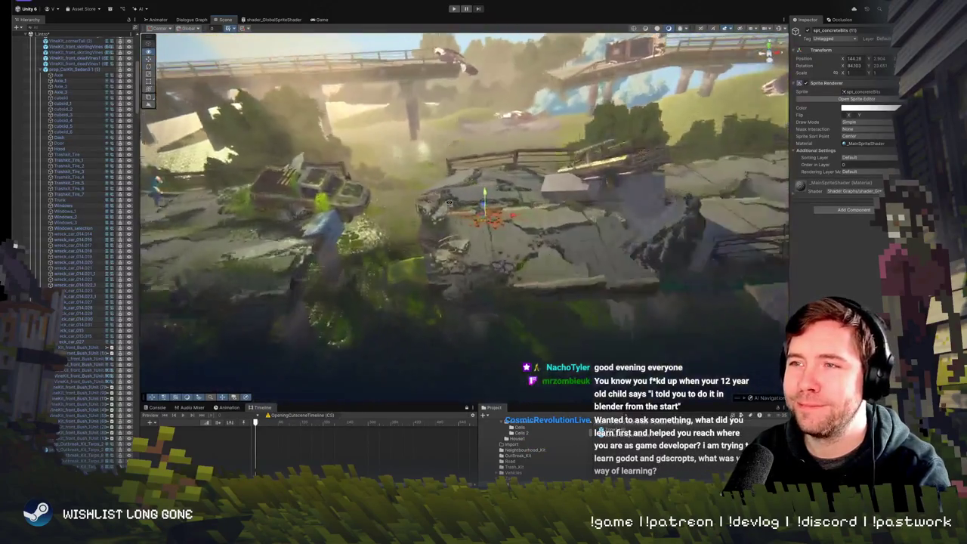
scroll(449, 202, up, 5)
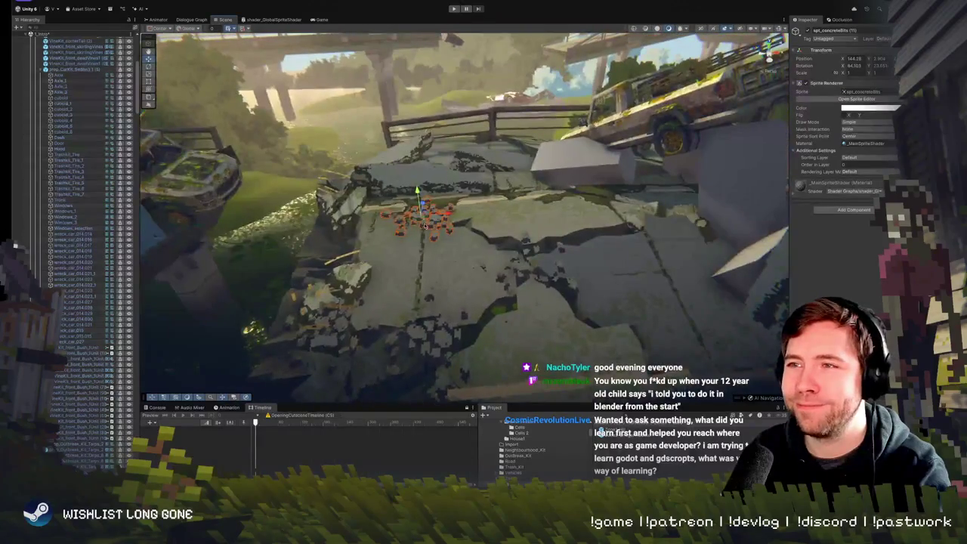
key(e)
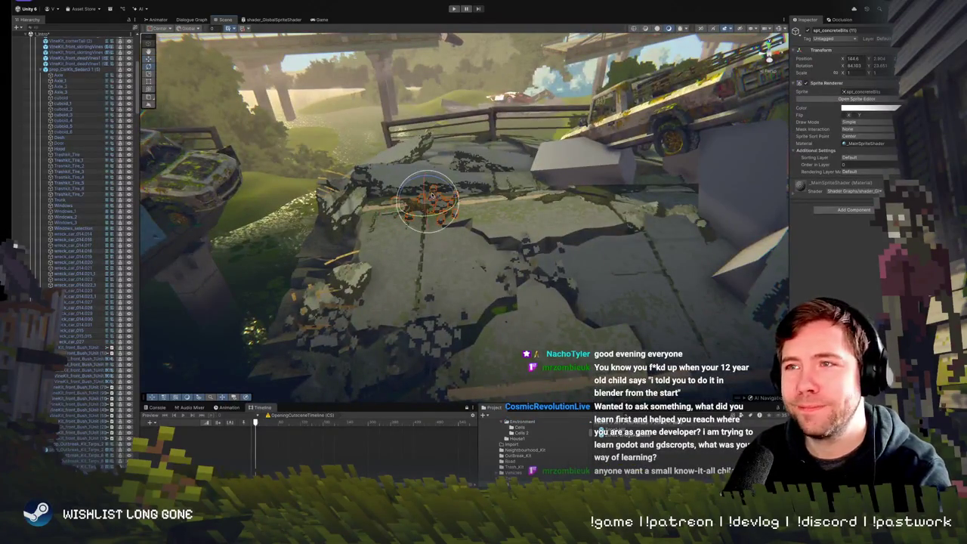
mouse_move(456, 188)
mouse_down()
mouse_move(456, 204)
mouse_move(420, 213)
mouse_up()
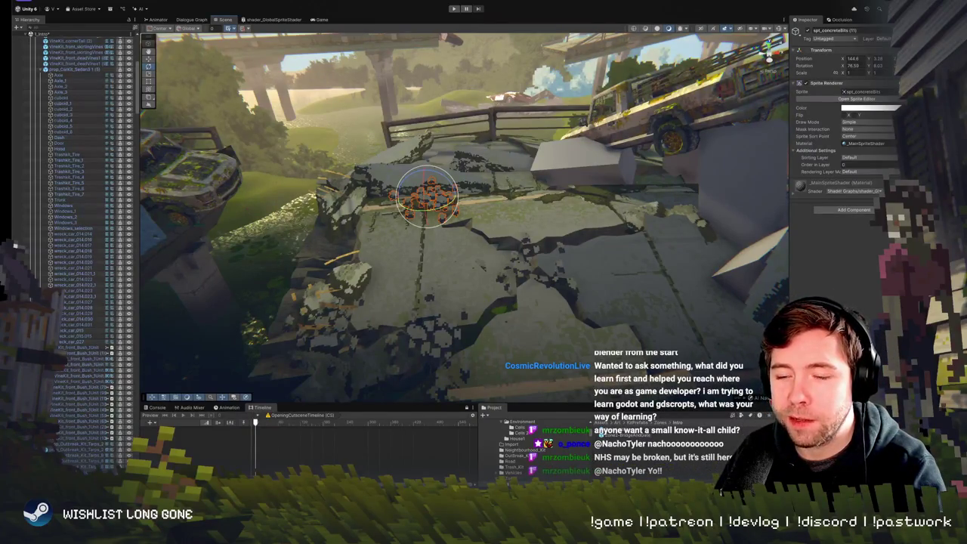
mouse_move(302, 219)
mouse_down()
mouse_move(448, 245)
mouse_move(408, 243)
mouse_move(407, 208)
mouse_move(391, 222)
mouse_move(385, 164)
mouse_move(464, 269)
mouse_move(444, 252)
mouse_up()
key(w)
click(465, 272)
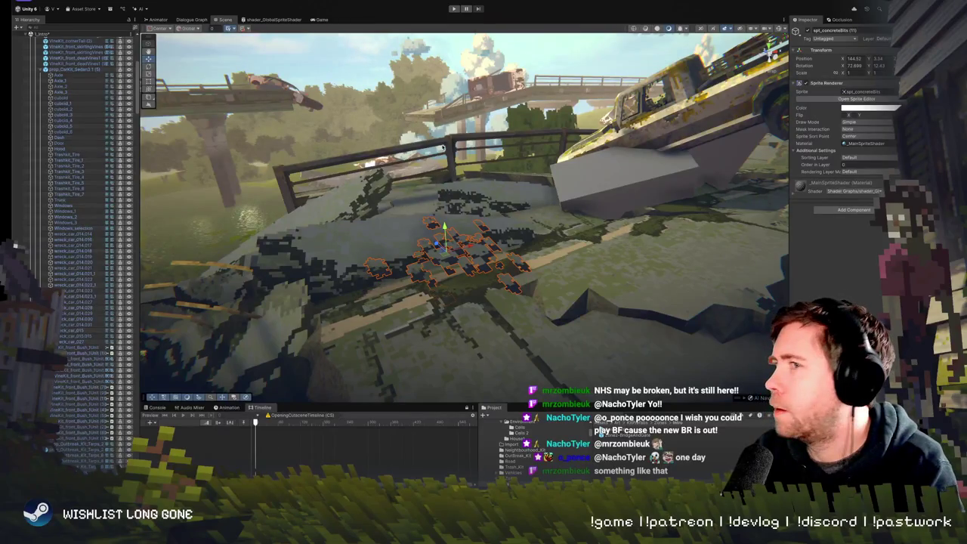
mouse_move(404, 201)
mouse_down()
mouse_move(489, 251)
mouse_move(437, 221)
mouse_up()
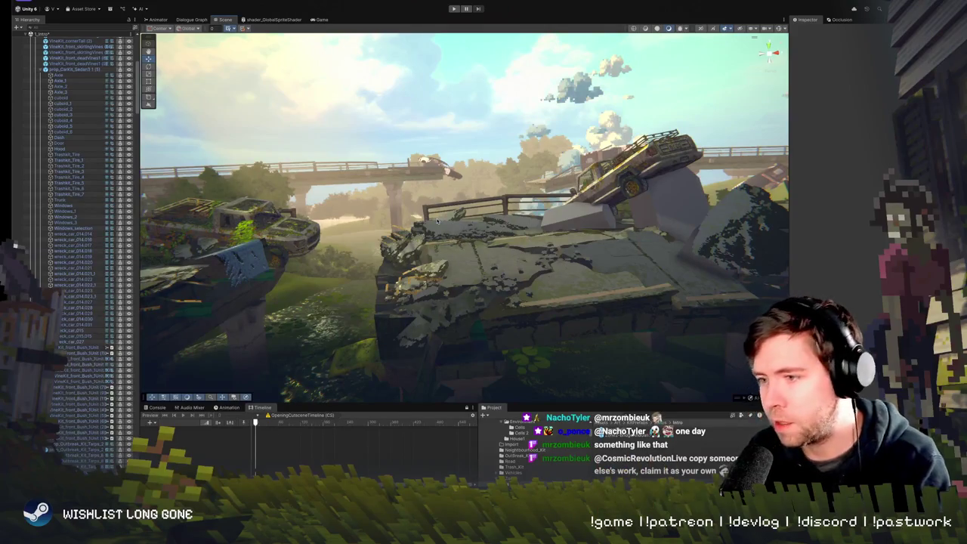
mouse_move(481, 206)
mouse_down()
mouse_move(515, 228)
mouse_move(510, 269)
mouse_up()
Rotate a concrete-bits sprite on the rubble slightly
click(510, 269)
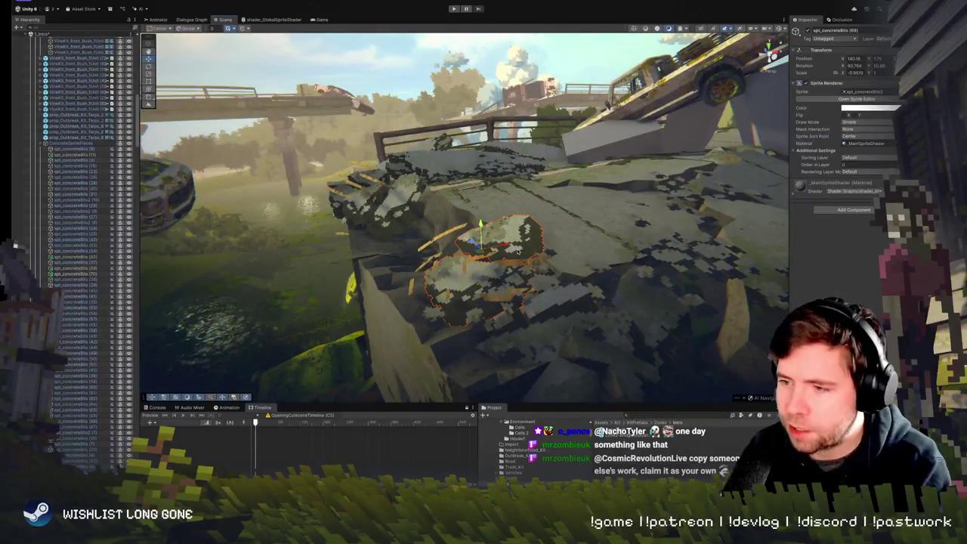
key(e)
mouse_move(491, 249)
mouse_down()
mouse_move(507, 276)
mouse_move(498, 257)
mouse_up()
key(w)
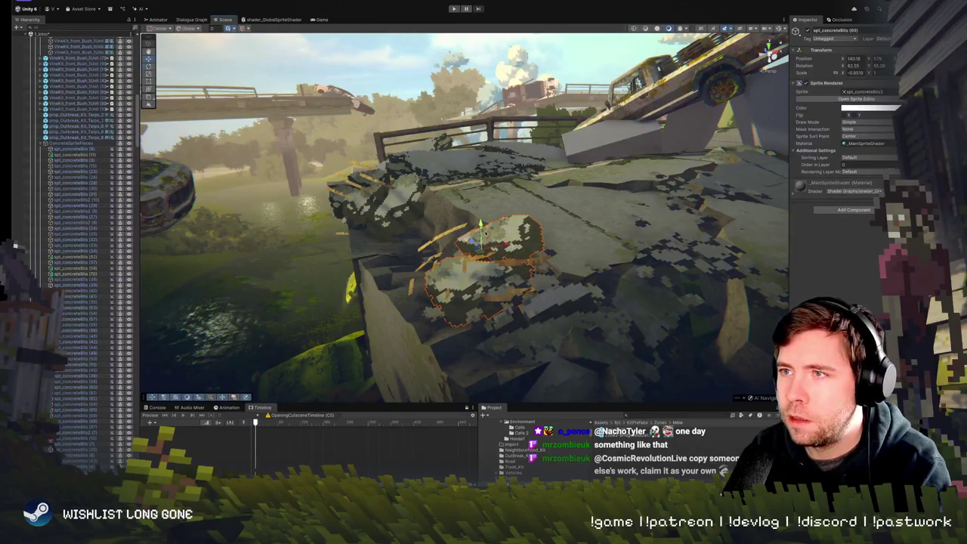
Slide the orange rebar prop along the rubble and tilt it to a new angle
drag(587, 249, 724, 244)
click(724, 243)
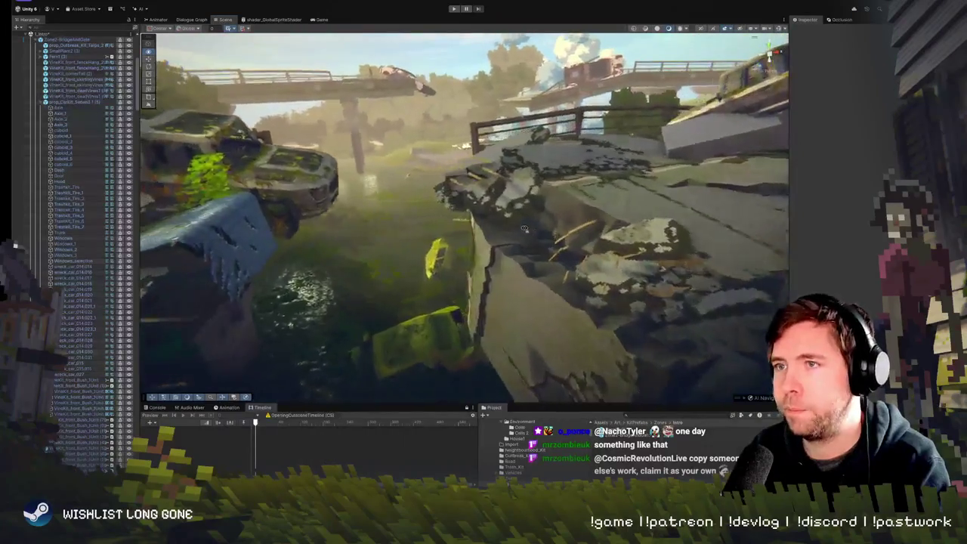
click(481, 236)
click(482, 235)
click(482, 233)
click(483, 232)
drag(477, 236, 477, 226)
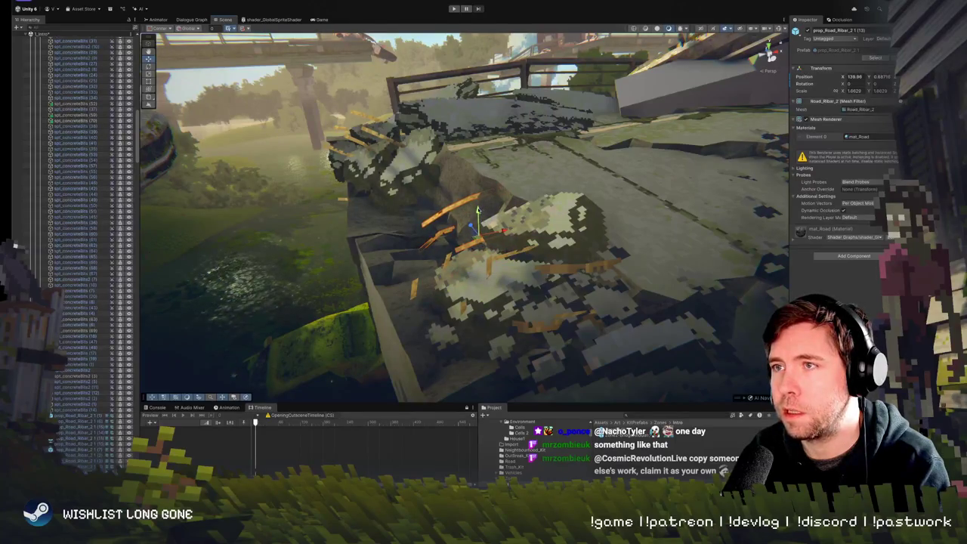
key(e)
mouse_move(481, 208)
mouse_down()
mouse_move(470, 210)
mouse_move(481, 220)
mouse_up()
key(w)
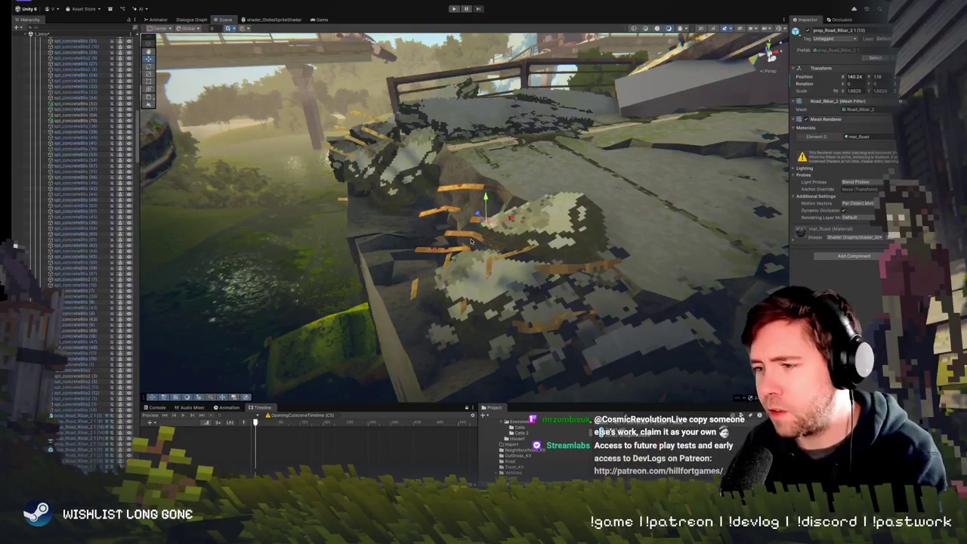
Move another rebar prop left and down onto the rubble, to about X 137.86
click(491, 236)
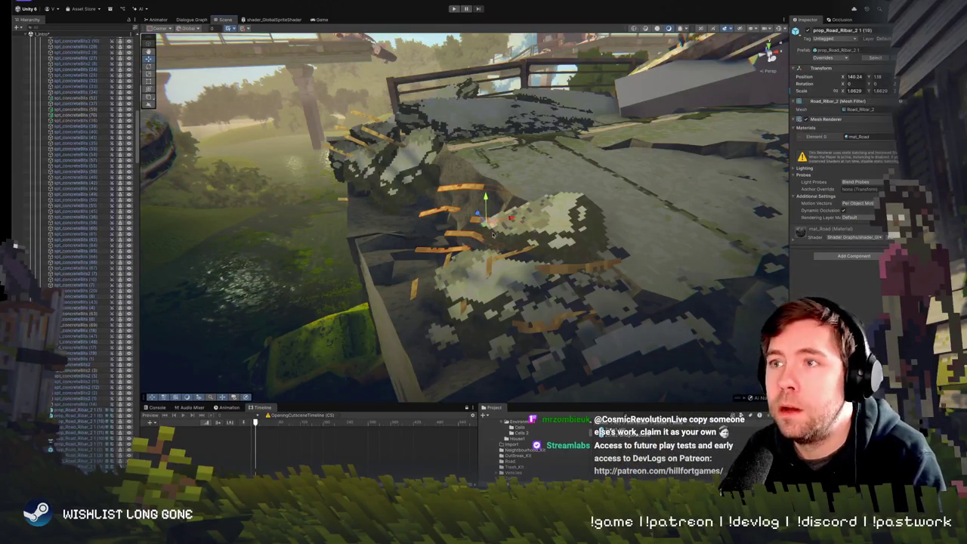
mouse_move(485, 219)
mouse_down()
mouse_move(440, 250)
mouse_move(423, 239)
mouse_move(420, 272)
mouse_move(480, 218)
mouse_move(423, 218)
mouse_up()
key(w)
scroll(423, 217, up, 5)
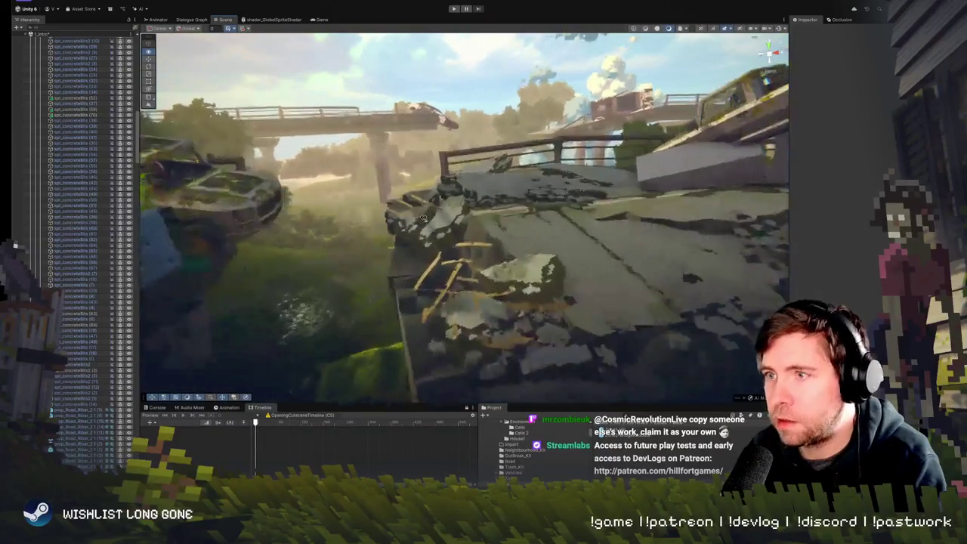
Nudge the rebar slightly along the pile, deselect it, and fly across to review the bridge edge
click(434, 259)
drag(434, 309, 643, 269)
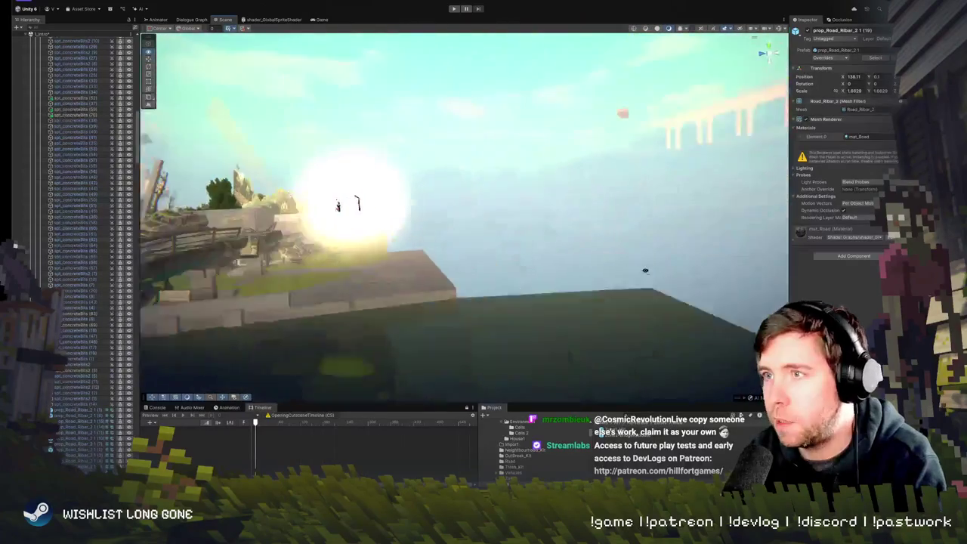
click(643, 269)
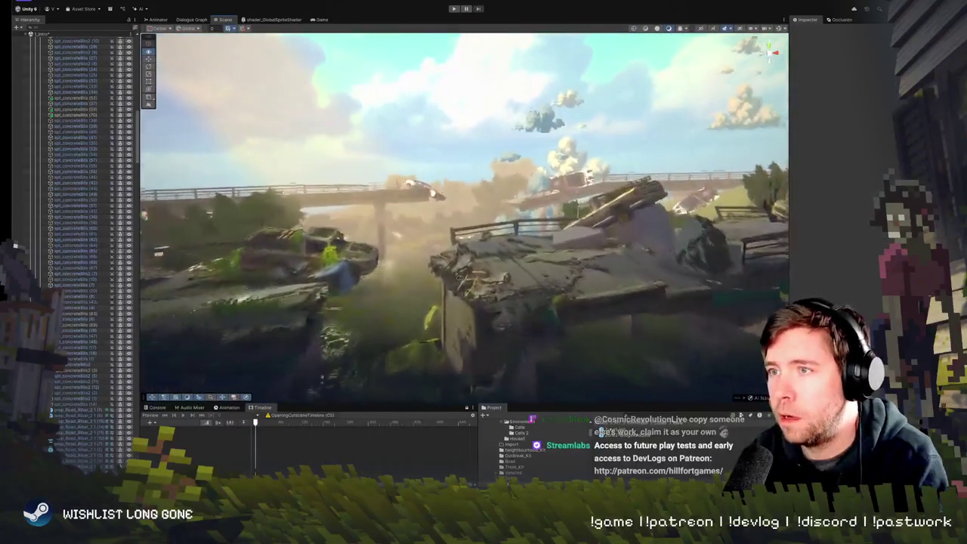
scroll(458, 277, down, 3)
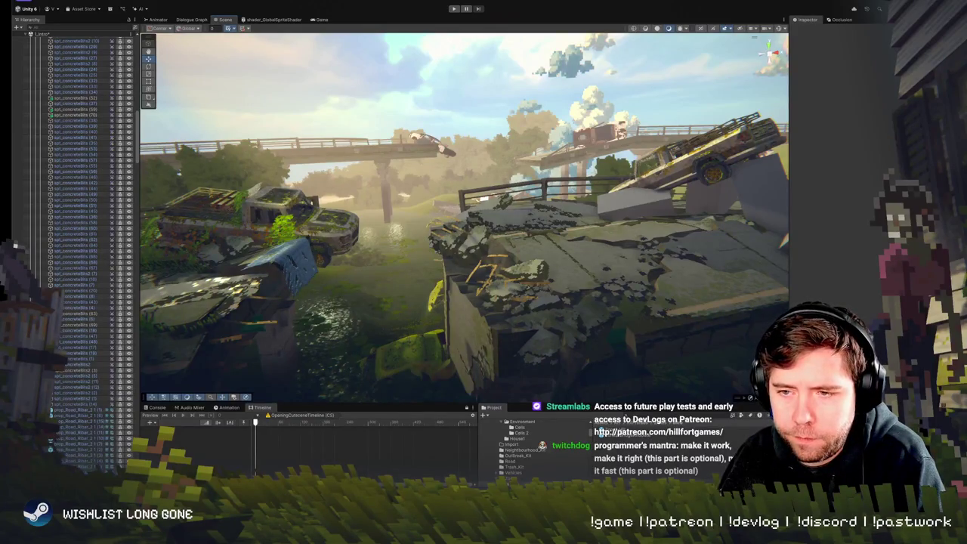
mouse_move(317, 342)
mouse_down()
mouse_move(365, 286)
mouse_move(344, 297)
mouse_move(416, 305)
mouse_move(413, 278)
mouse_move(372, 293)
mouse_move(385, 291)
mouse_up()
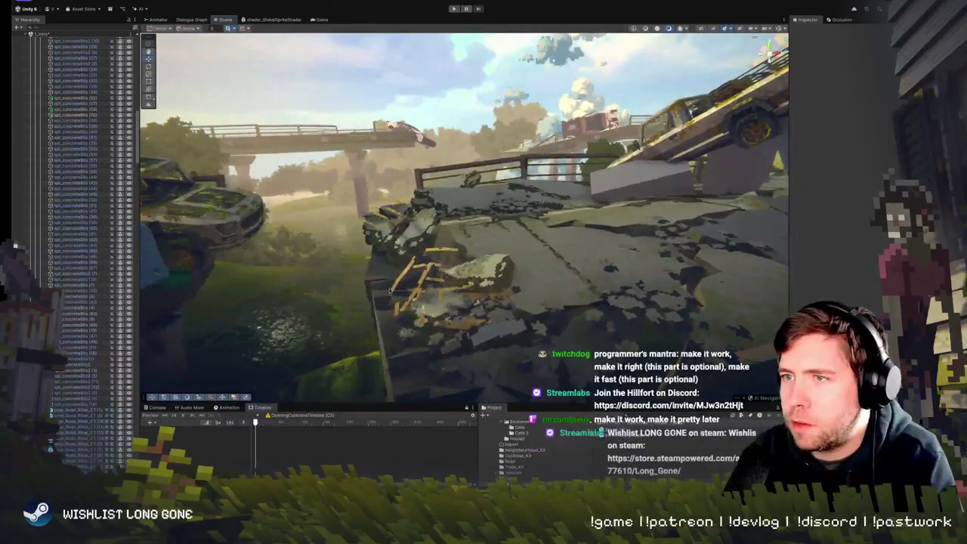
click(412, 283)
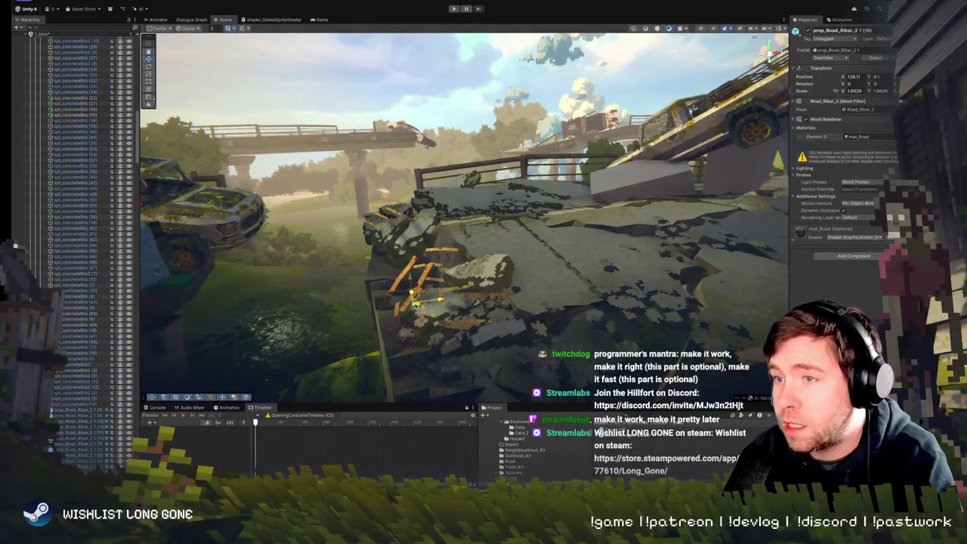
mouse_move(416, 306)
mouse_down()
mouse_move(696, 292)
mouse_move(511, 304)
mouse_move(521, 308)
mouse_up()
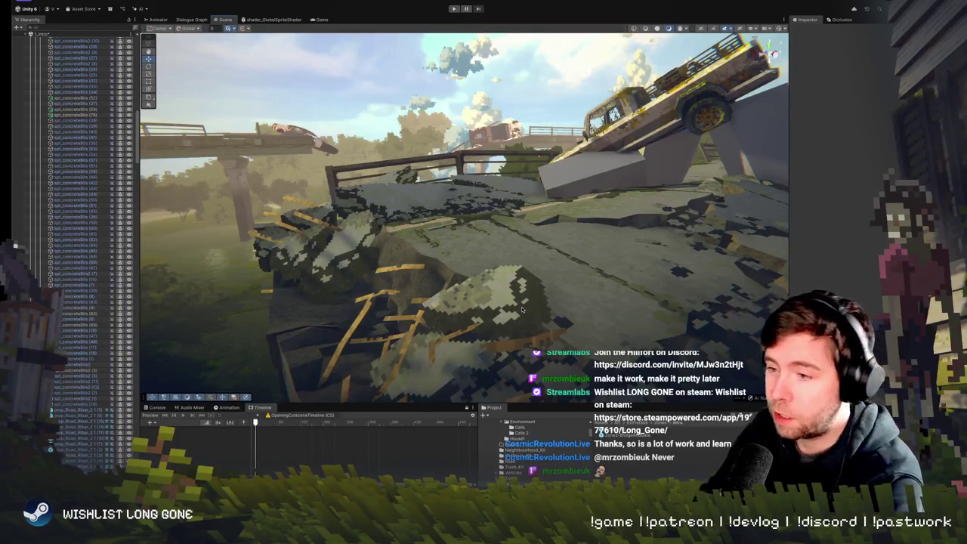
drag(521, 308, 393, 306)
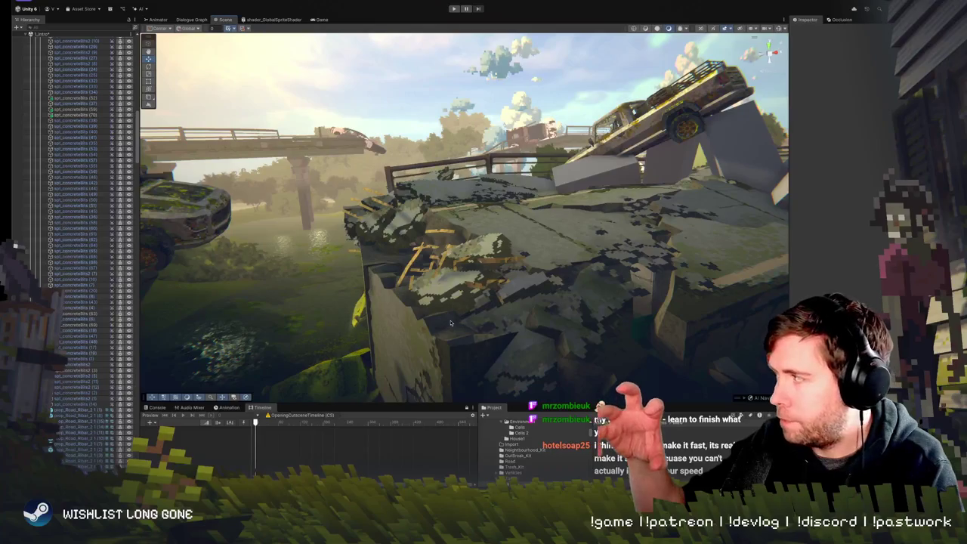
drag(463, 308, 462, 255)
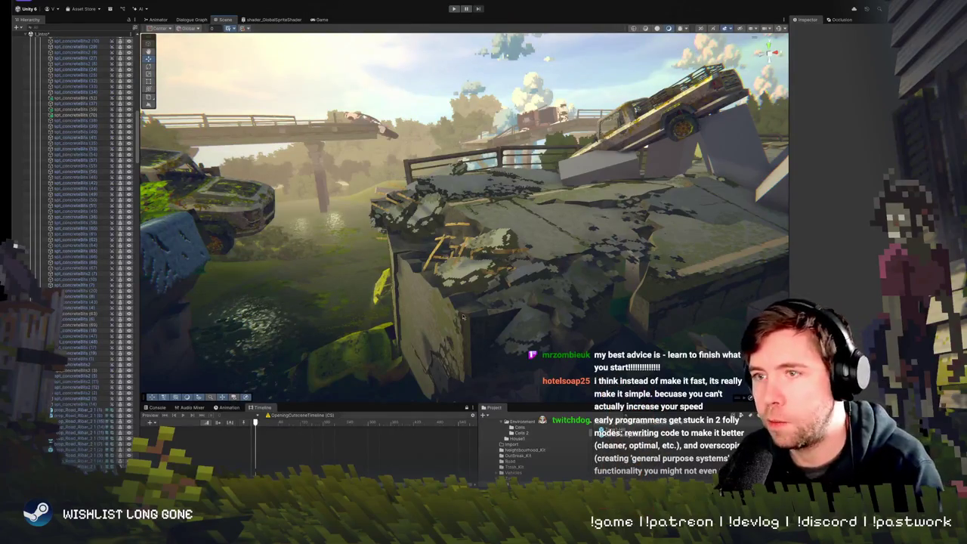
Tilt one concrete-bits sprite in the rubble a few degrees
scroll(446, 257, up, 3)
scroll(447, 256, down, 2)
click(488, 237)
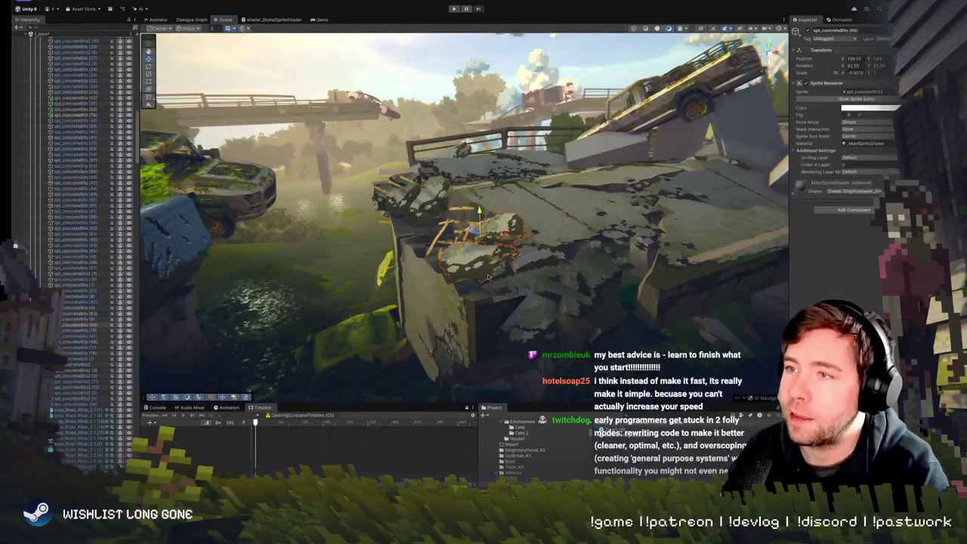
key(e)
mouse_move(488, 237)
mouse_down()
mouse_move(492, 245)
mouse_move(377, 212)
mouse_move(312, 166)
mouse_move(517, 203)
mouse_move(473, 255)
mouse_move(465, 238)
mouse_move(477, 235)
mouse_up()
Nudge another concrete-bits sprite slightly down to about X 137.8, Y 2.01
click(473, 255)
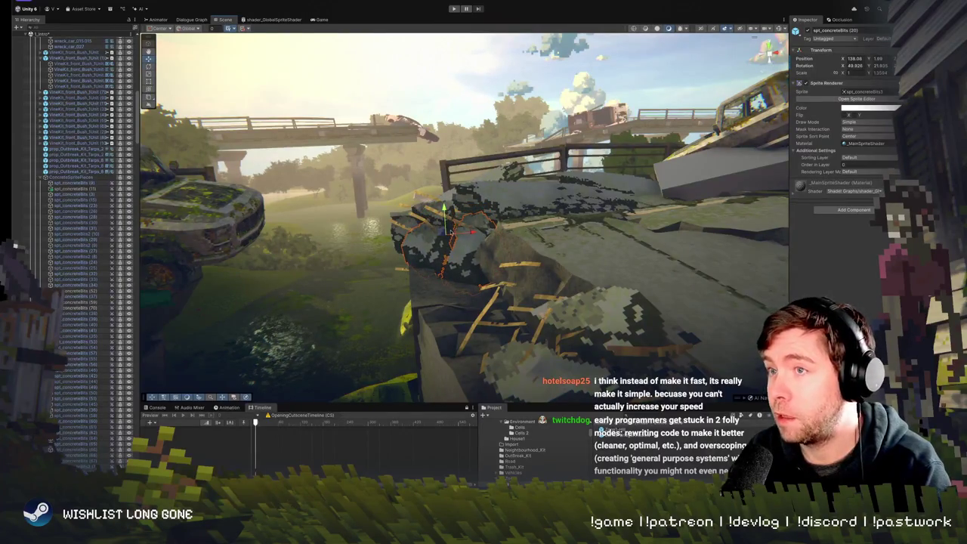
drag(438, 230, 438, 232)
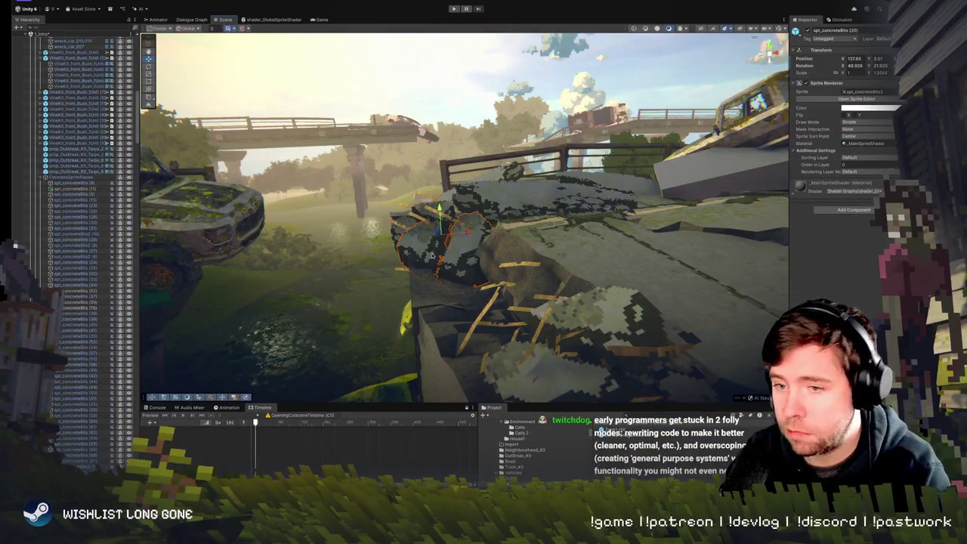
mouse_move(448, 237)
mouse_down()
mouse_move(498, 245)
mouse_move(422, 237)
mouse_up()
click(499, 245)
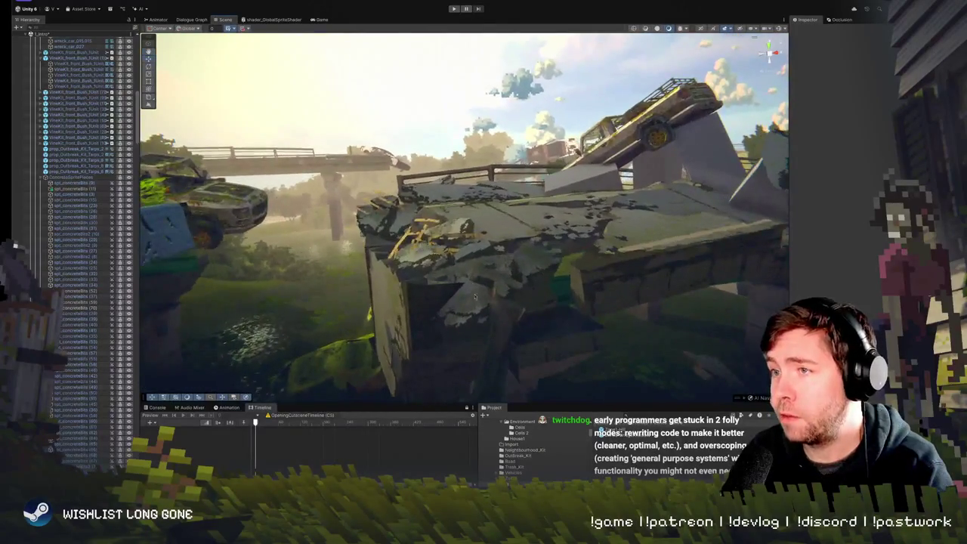
Rotate the spt_concreteBits2 pieces beneath the slab edge against the cracked concrete
click(474, 310)
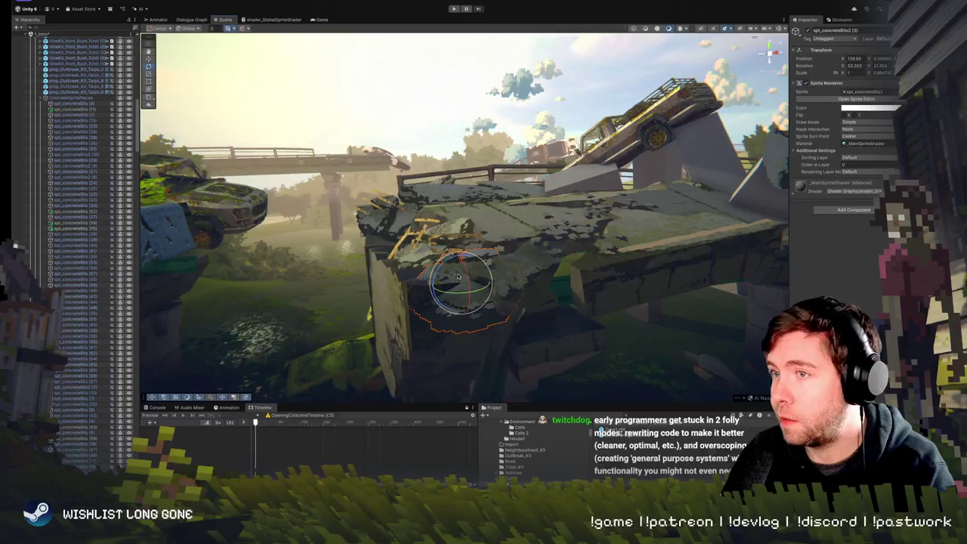
drag(467, 277, 467, 280)
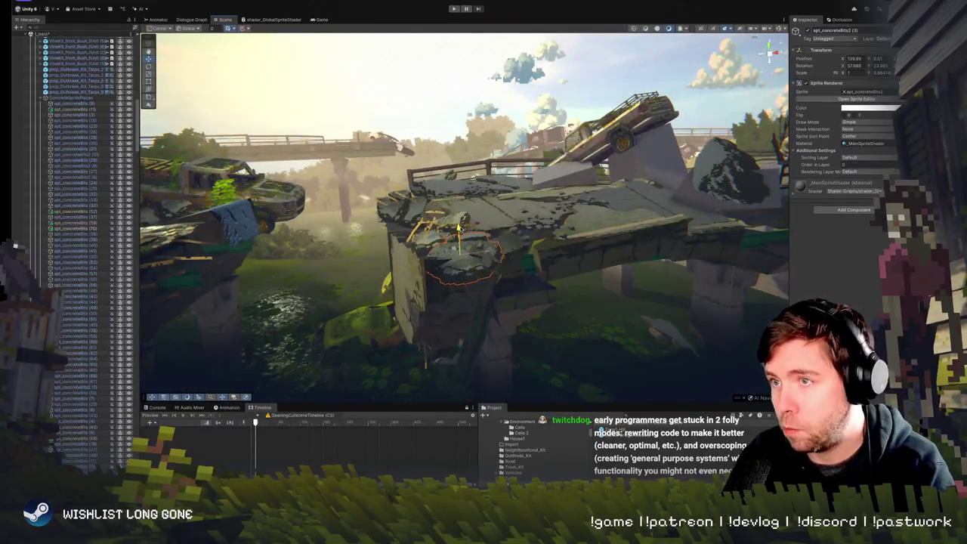
mouse_move(461, 261)
mouse_down()
mouse_move(419, 244)
mouse_move(500, 234)
mouse_move(467, 232)
mouse_up()
click(417, 244)
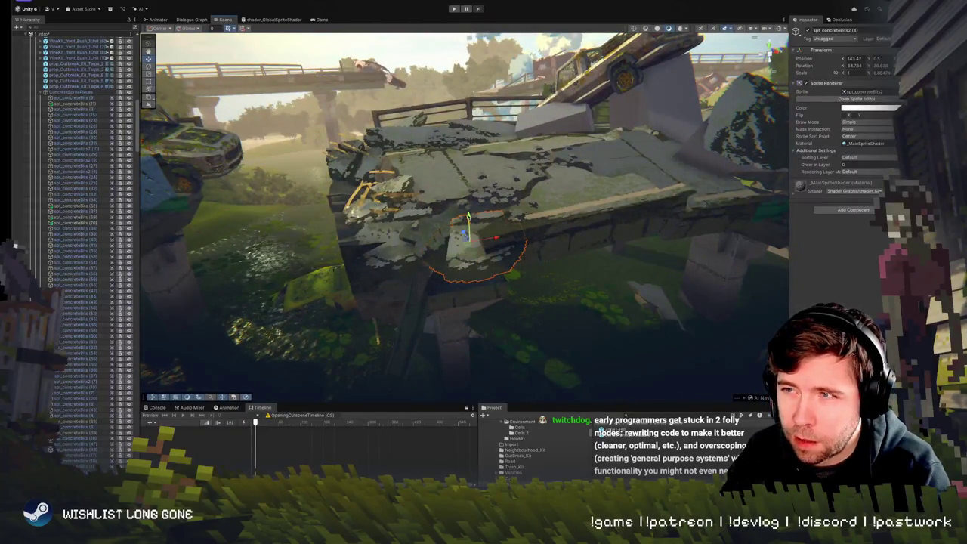
key(e)
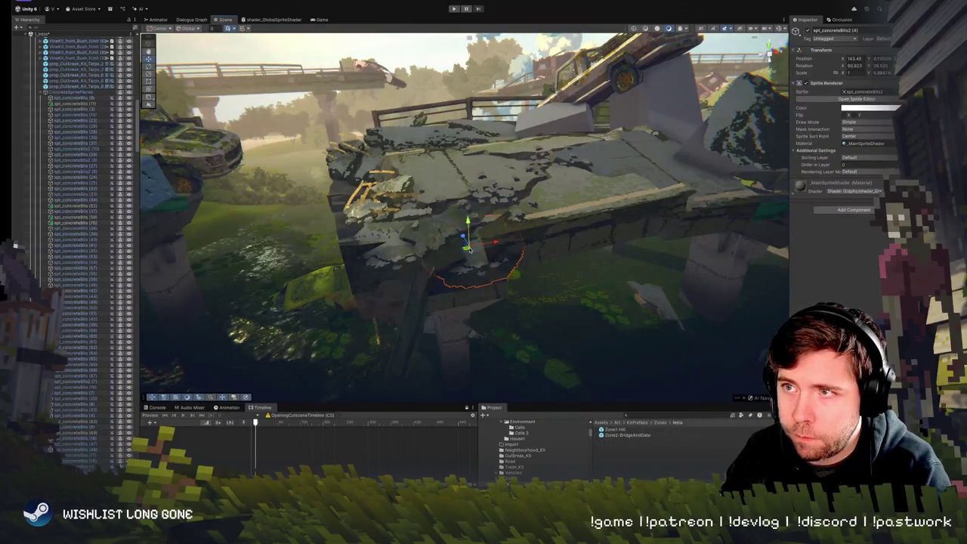
mouse_move(468, 231)
mouse_down()
mouse_move(656, 224)
mouse_move(452, 219)
mouse_move(476, 220)
mouse_move(470, 231)
mouse_up()
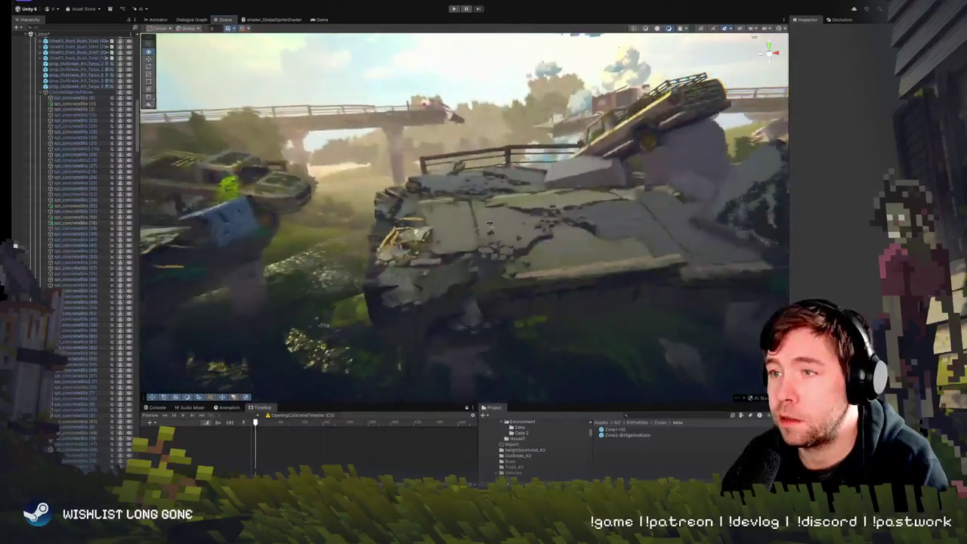
Select a broken road fragment for rotation, then pick the Road_Fragments.012 chunk
click(443, 287)
key(e)
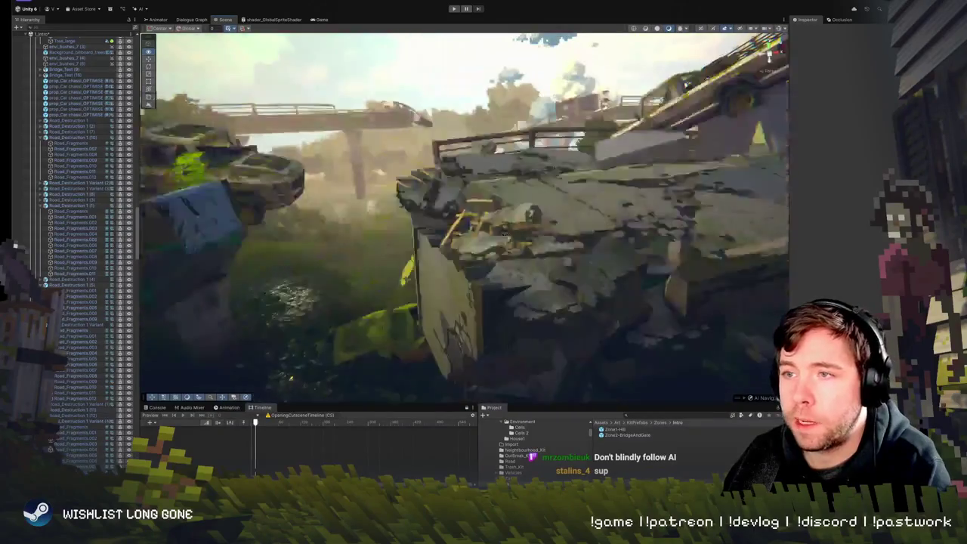
click(462, 289)
click(461, 290)
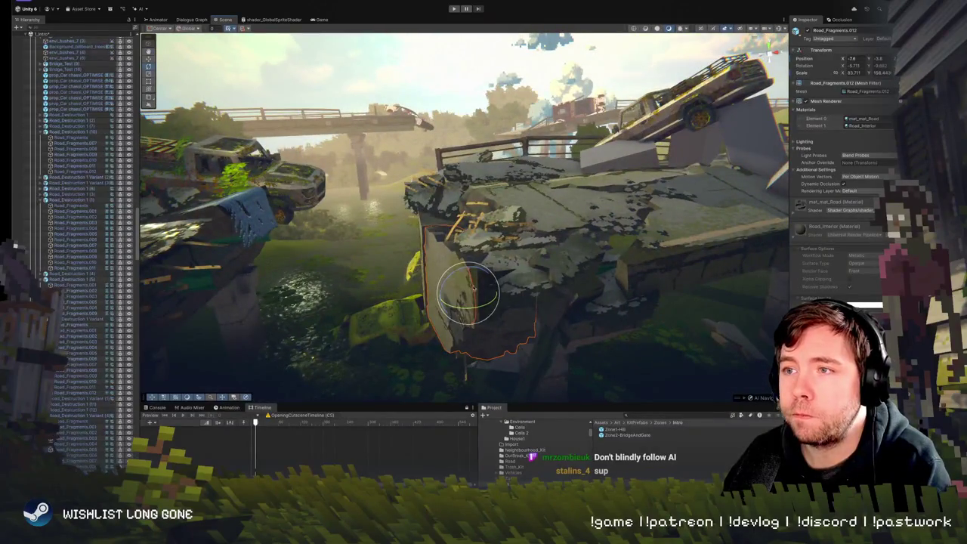
Slide Road_Fragments.012 along its X axis, then select Road_Fragments.011 and review the bridge
mouse_move(476, 290)
mouse_down()
mouse_move(714, 298)
mouse_move(499, 248)
mouse_move(457, 308)
mouse_move(580, 241)
mouse_move(551, 265)
mouse_up()
click(498, 248)
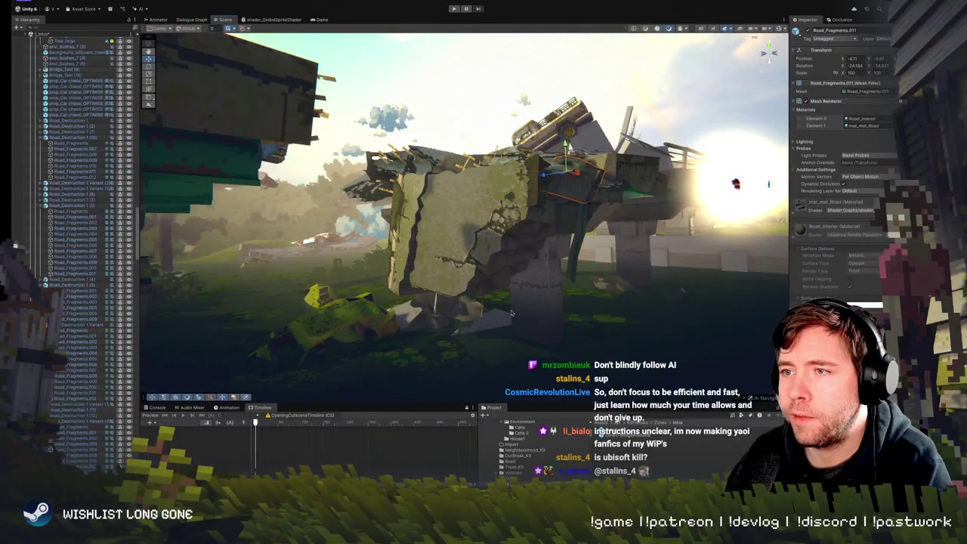
drag(510, 303, 331, 139)
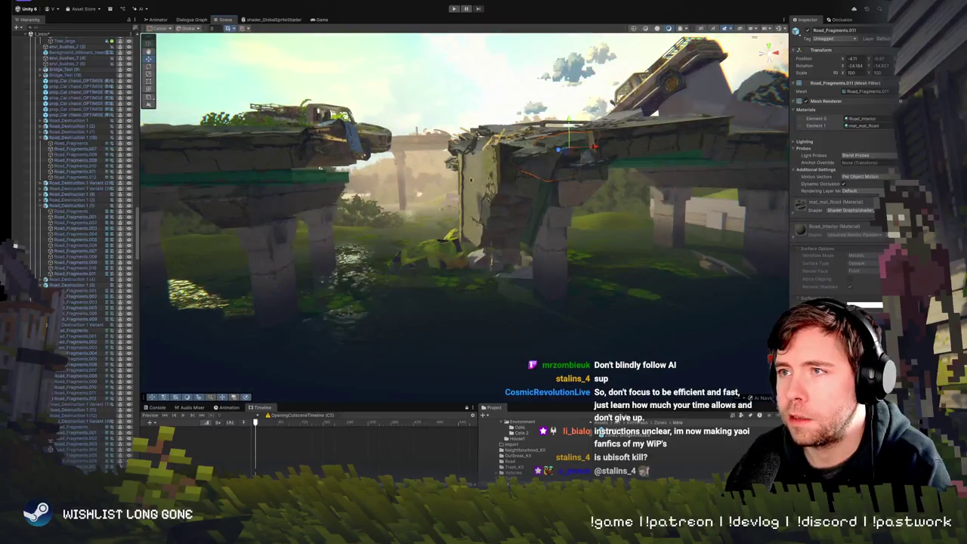
mouse_move(524, 228)
mouse_down()
mouse_move(543, 195)
mouse_move(452, 222)
mouse_up()
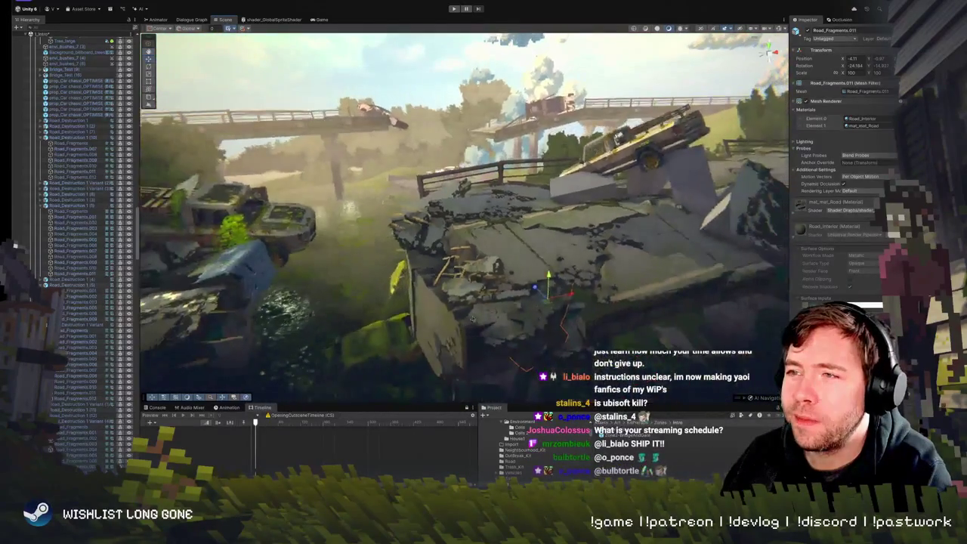
click(477, 269)
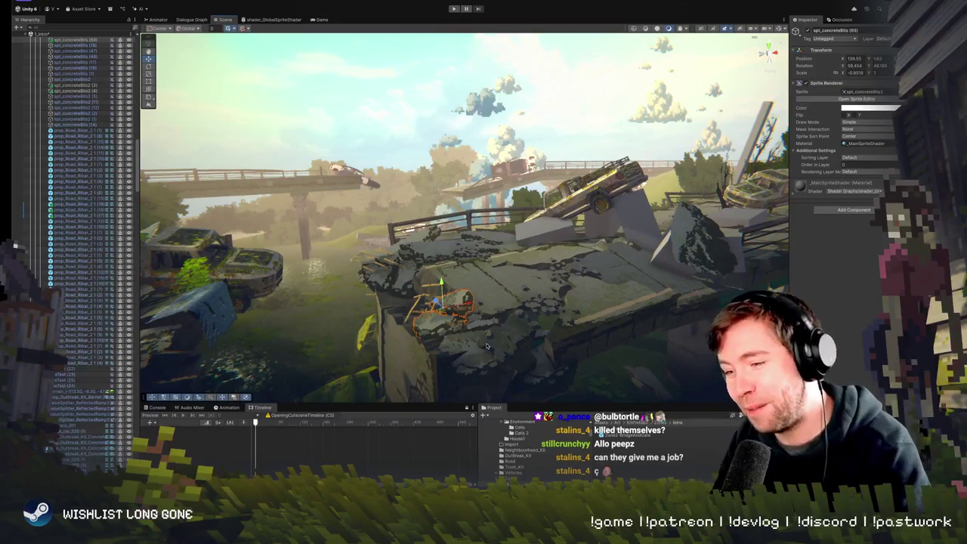
Duplicate the concrete-bits sprite and shift the copy right and up on the cracked slab
key(w)
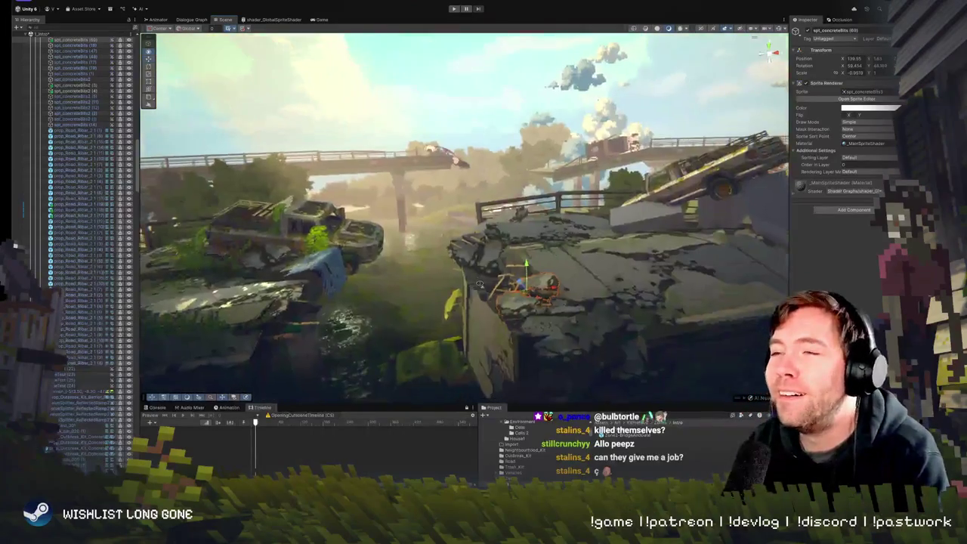
key(w)
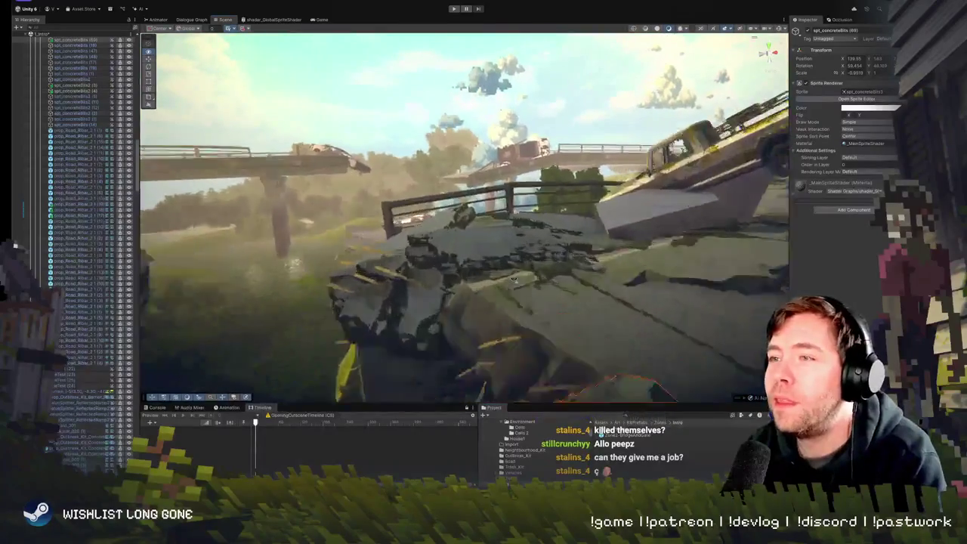
key(s)
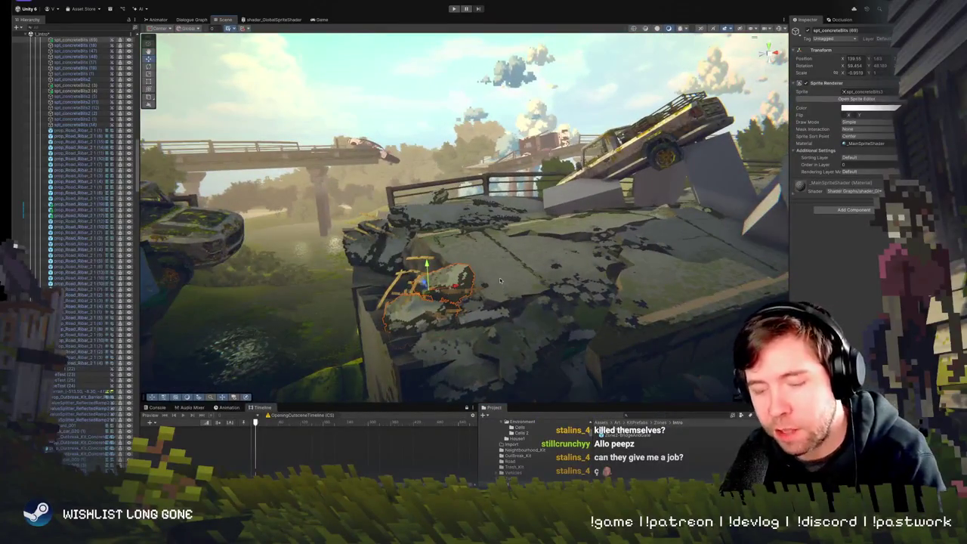
key(ctrl+d)
mouse_move(573, 258)
mouse_down()
mouse_move(610, 240)
mouse_move(608, 209)
mouse_up()
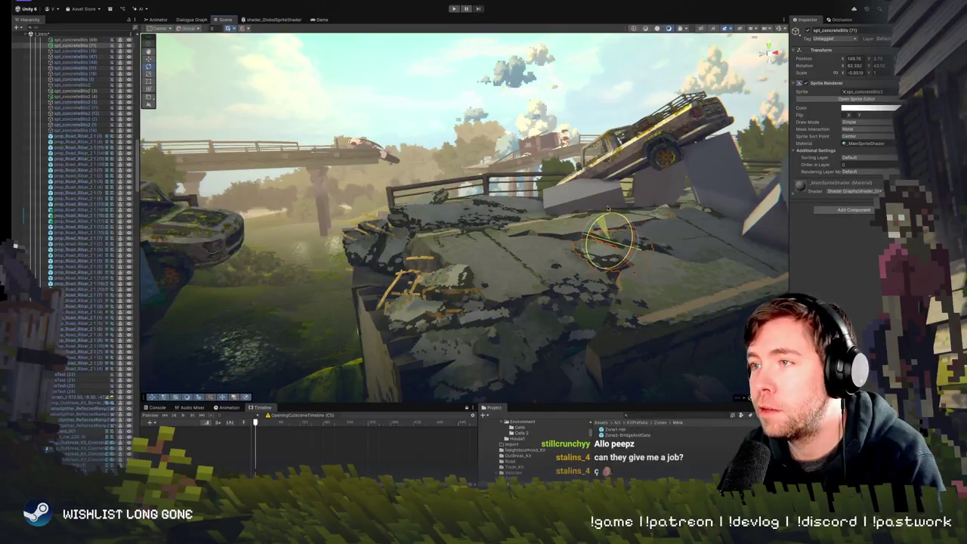
scroll(597, 226, up, 3)
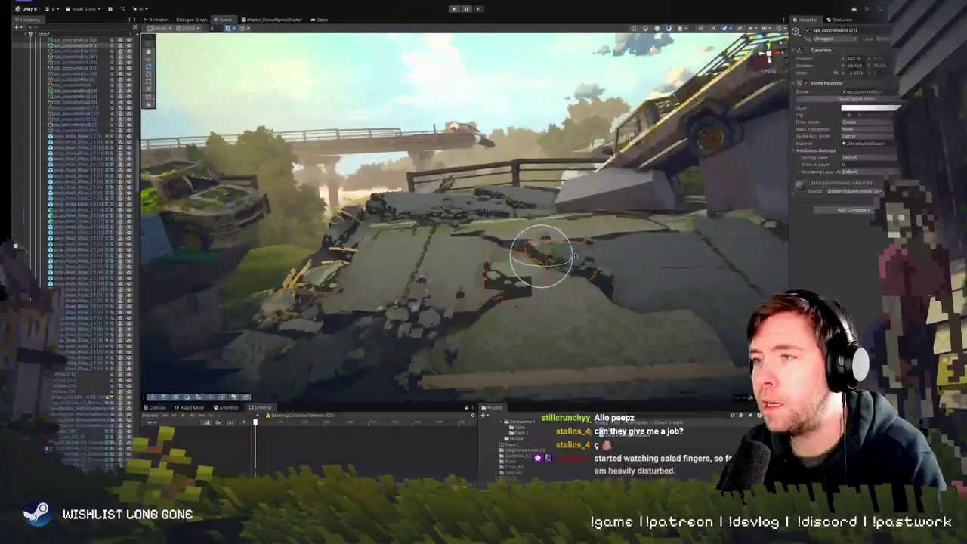
drag(541, 235, 542, 232)
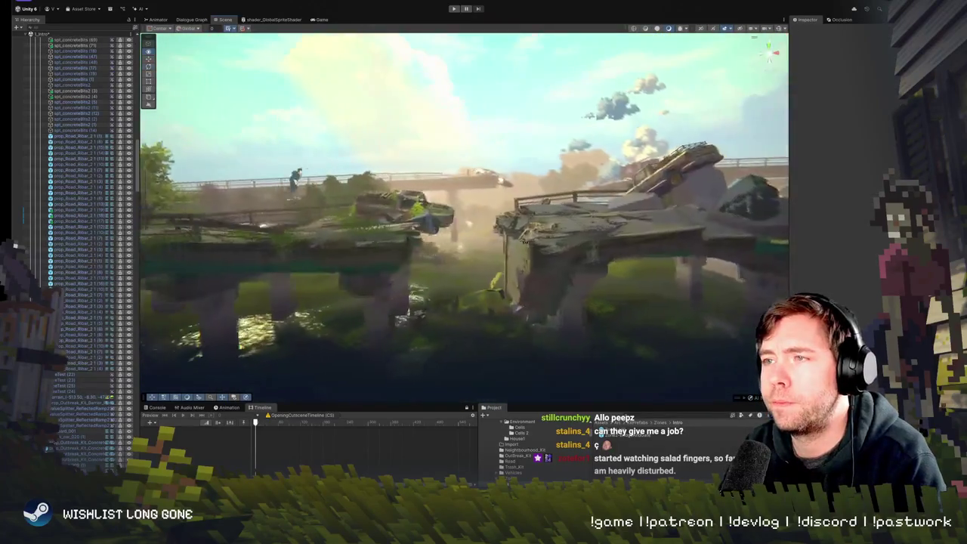
key(ctrl+p)
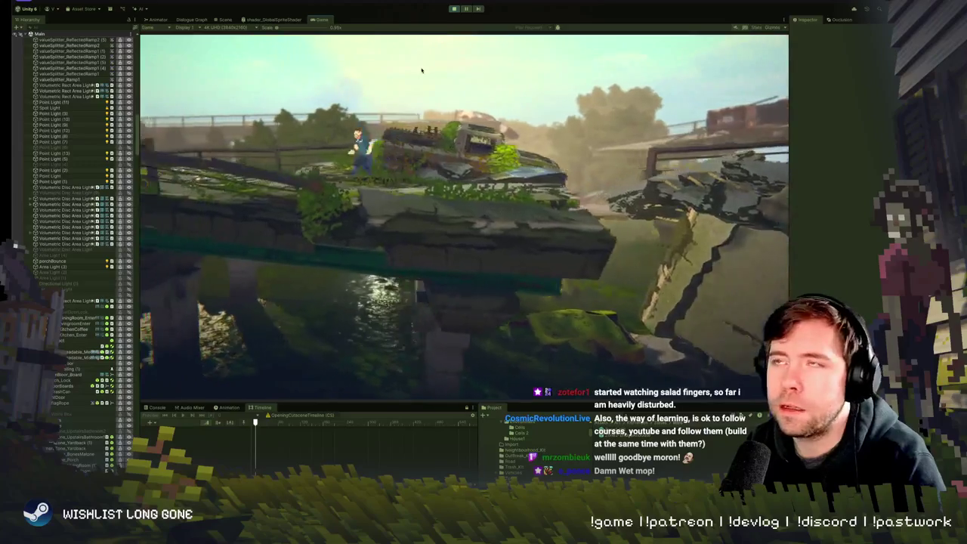
click(451, 9)
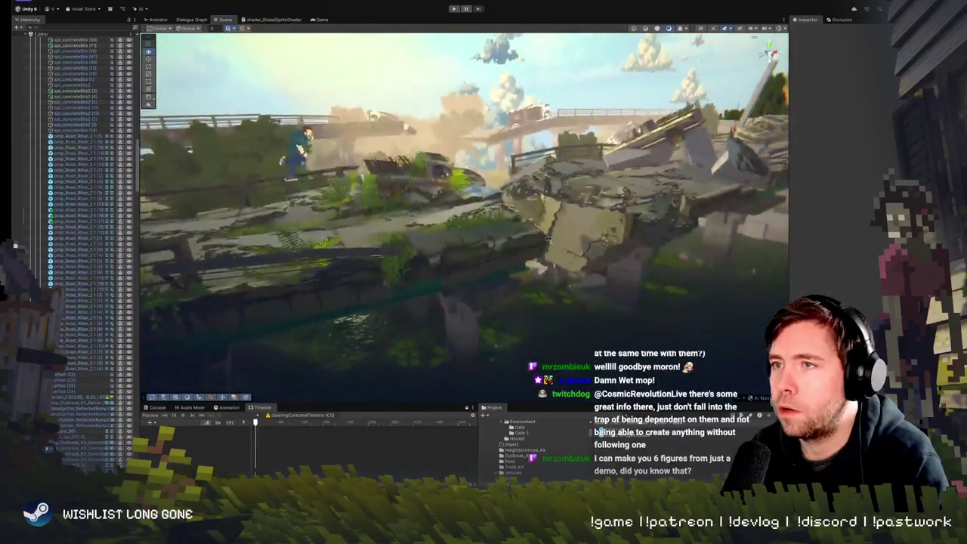
click(454, 8)
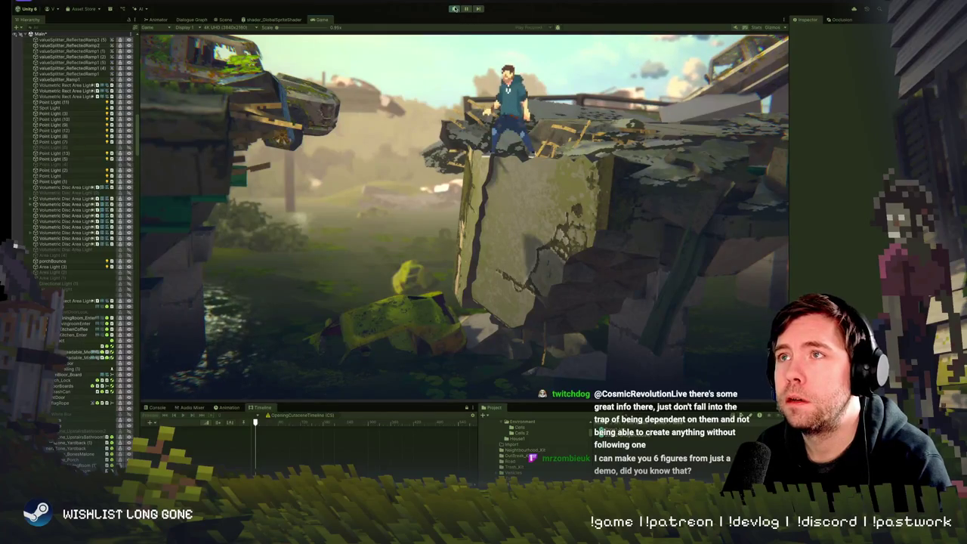
click(454, 9)
scroll(454, 221, up, 5)
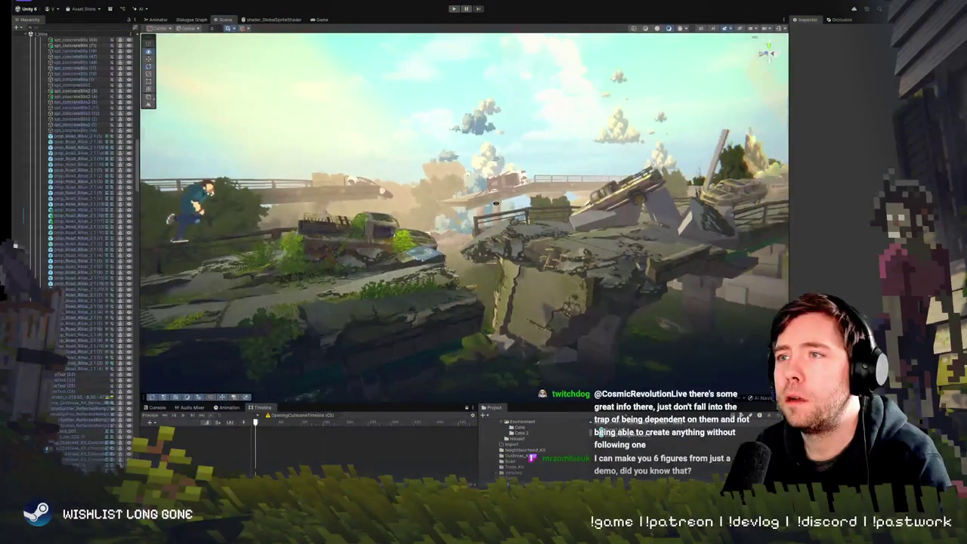
Click through the terrain, rebar and concrete-bits pieces near the broken bridge edge
click(450, 220)
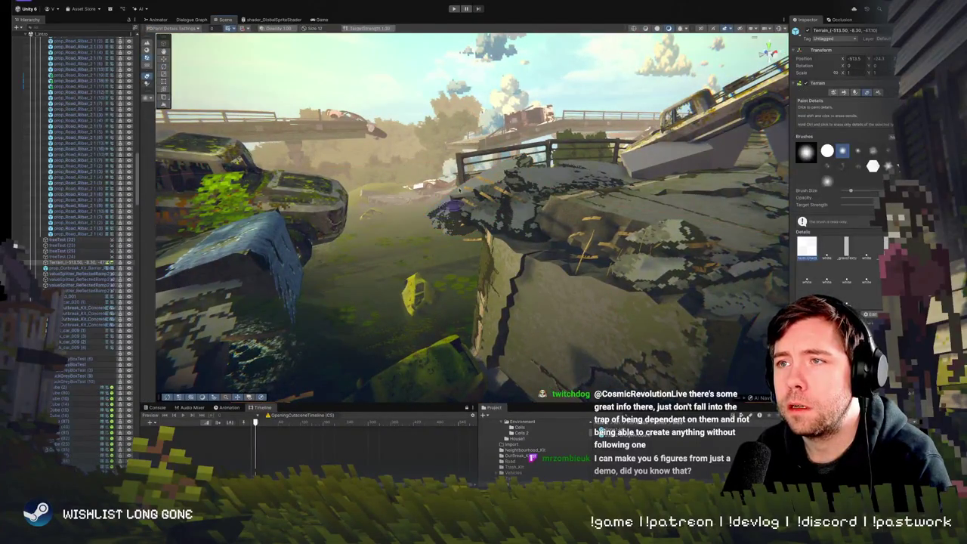
click(475, 183)
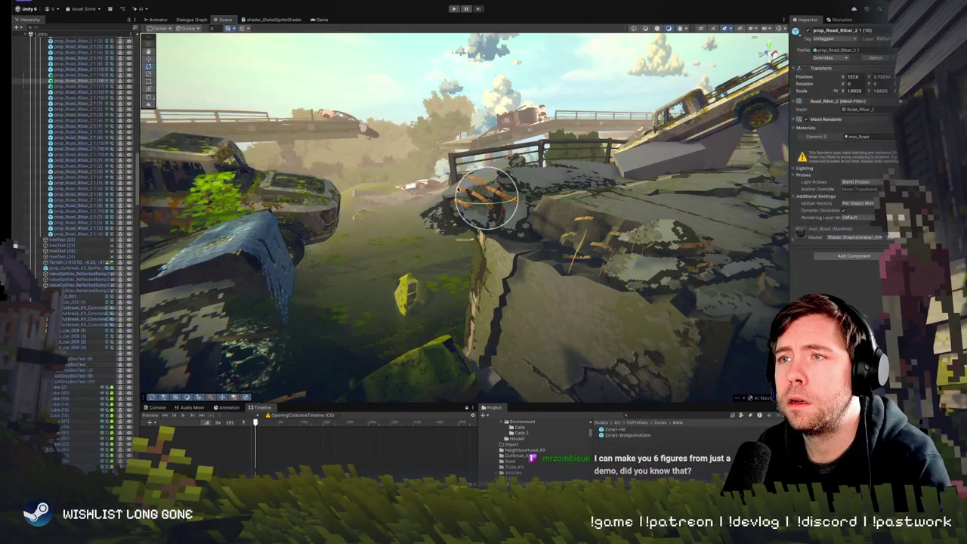
scroll(463, 153, up, 5)
click(516, 191)
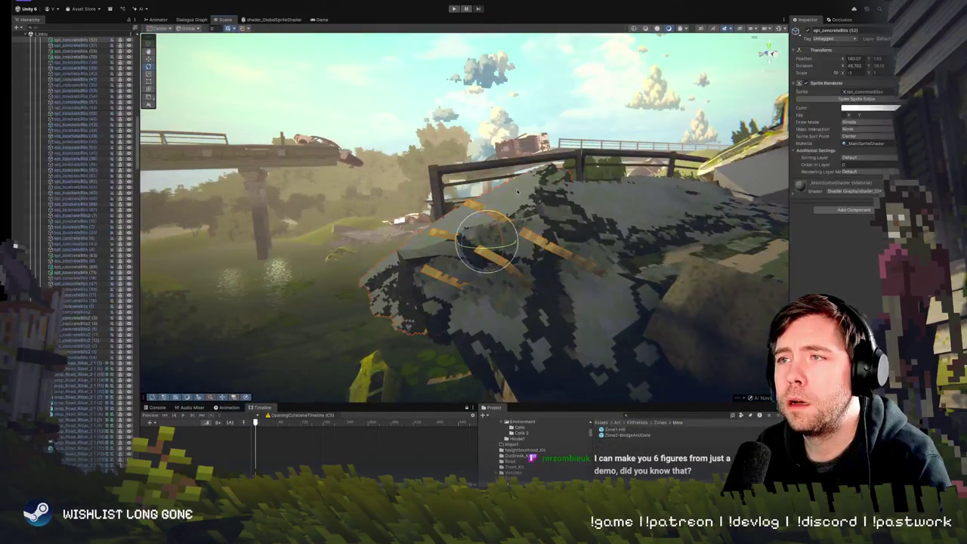
click(518, 192)
click(532, 306)
drag(533, 306, 571, 305)
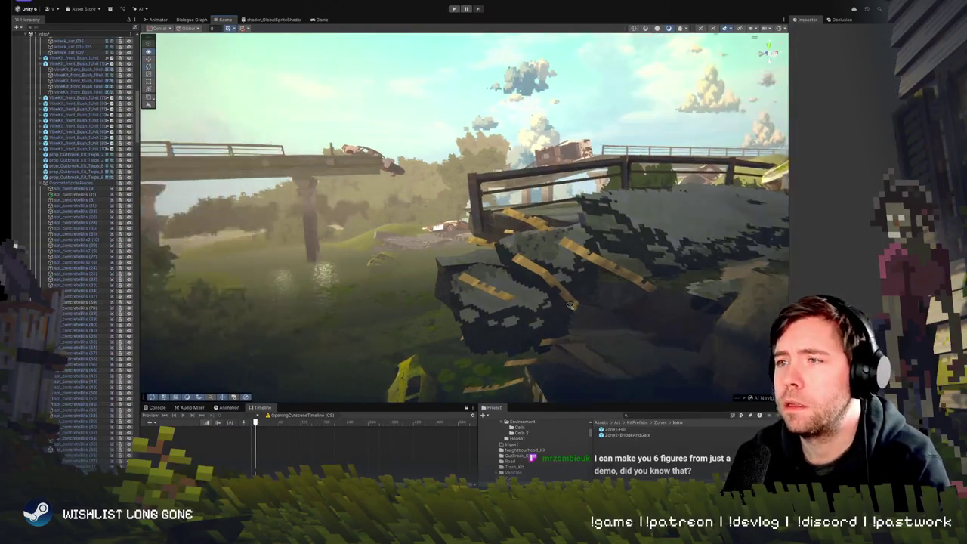
scroll(562, 295, down, 3)
Select the Road_Fragments.009 road piece inside the Zone2-BridgeAndGate group
click(609, 297)
click(578, 293)
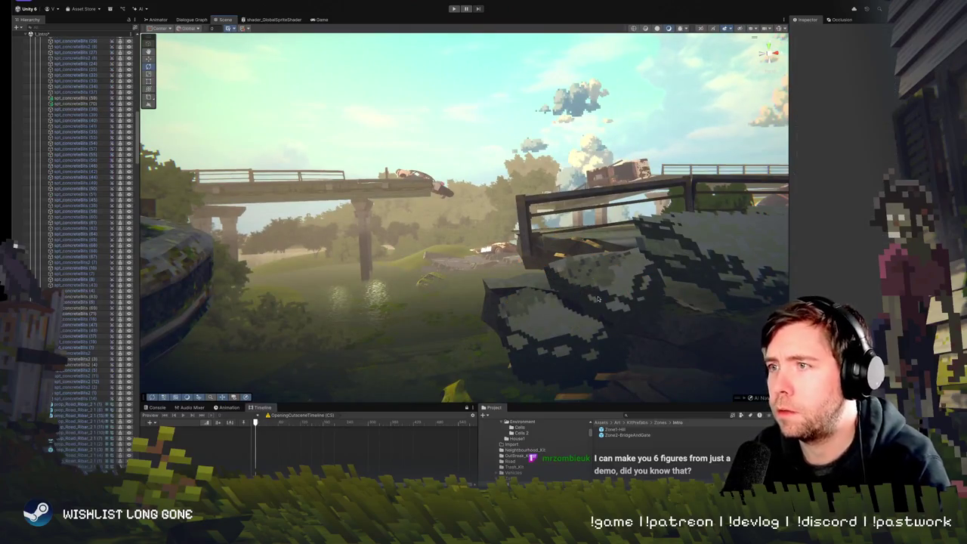
scroll(593, 295, up, 3)
click(538, 230)
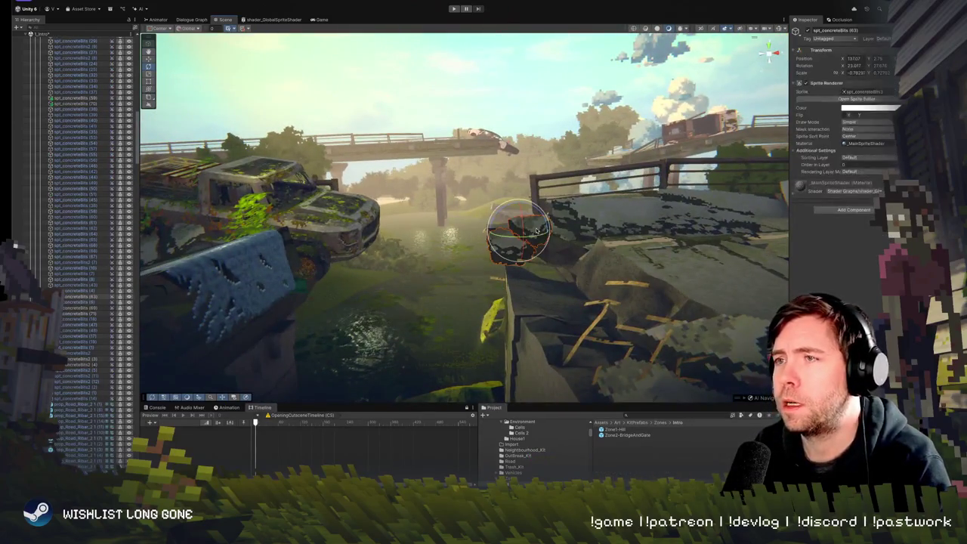
click(536, 229)
scroll(558, 242, down, 3)
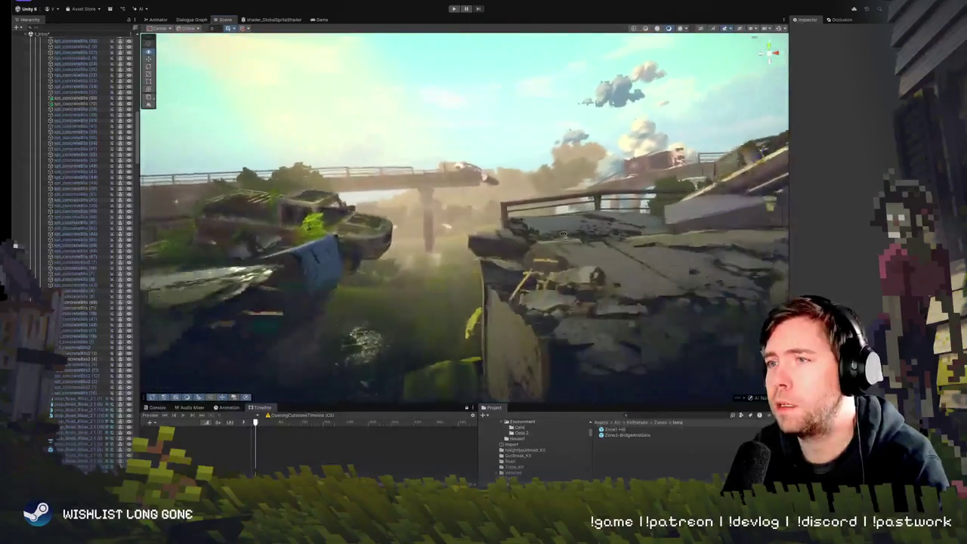
click(478, 243)
click(478, 243)
Undo a trial rotation, then shift Road_Fragments.009 up and sideways to about X 0.95, Y 1.53
scroll(479, 243, down, 3)
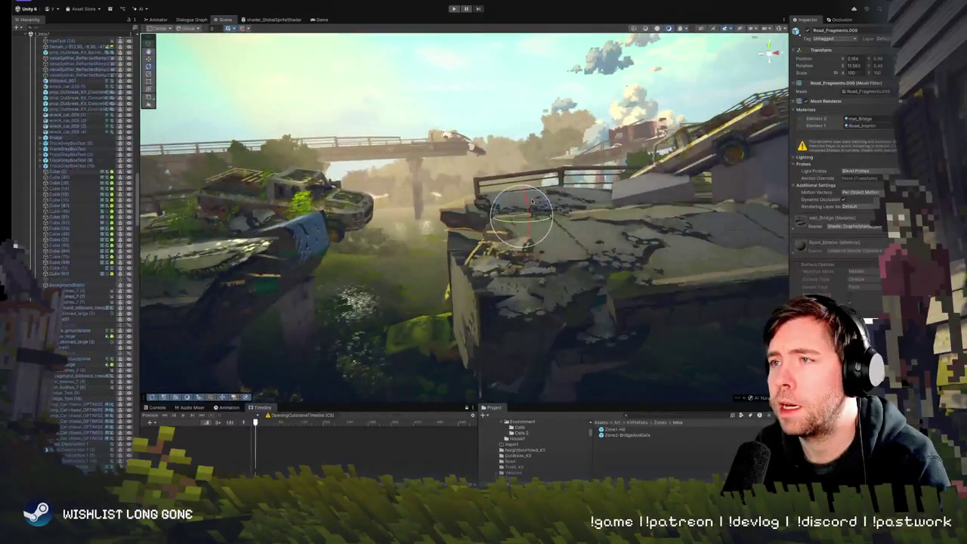
mouse_move(510, 193)
mouse_down()
mouse_move(494, 194)
mouse_move(522, 203)
mouse_up()
key(ctrl+z)
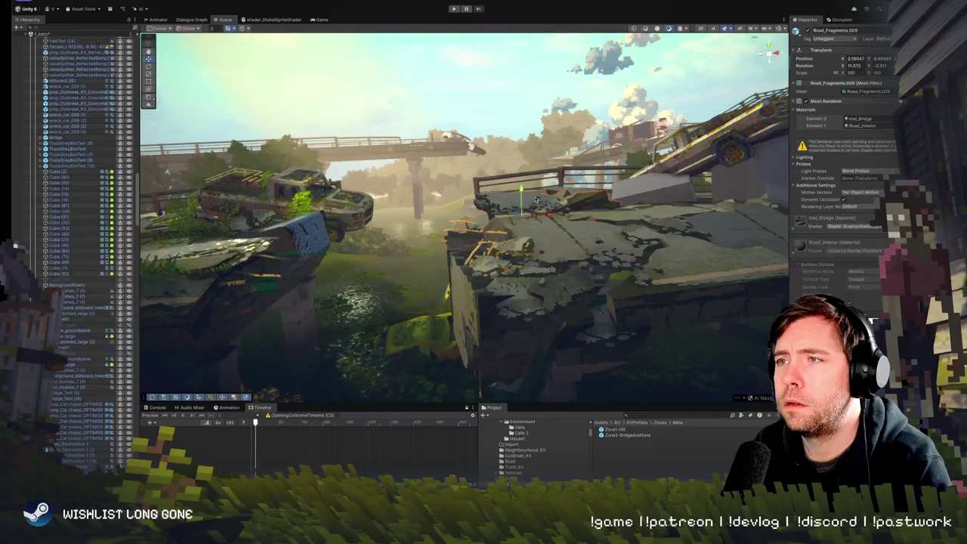
mouse_move(526, 208)
mouse_down()
mouse_move(545, 176)
mouse_move(533, 204)
mouse_up()
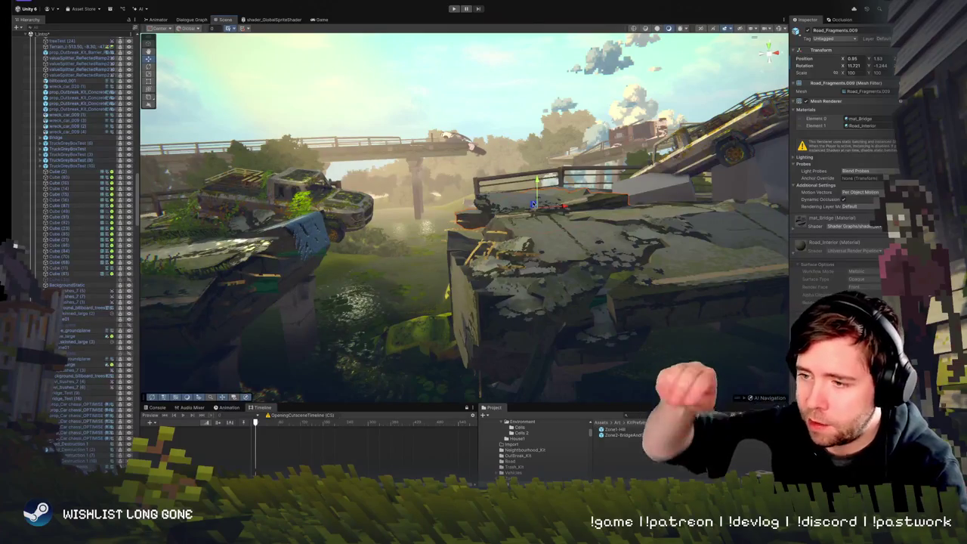
mouse_move(499, 181)
mouse_down()
mouse_move(540, 176)
mouse_move(283, 85)
mouse_move(565, 75)
mouse_move(529, 121)
mouse_move(512, 170)
mouse_move(543, 268)
mouse_up()
click(544, 270)
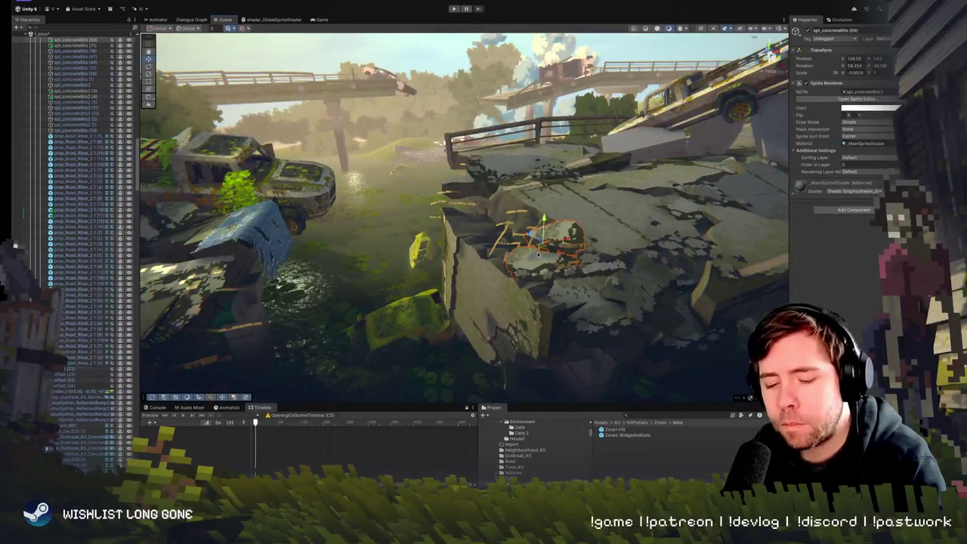
Select another concrete-bits sprite and raise it above the slab
click(470, 199)
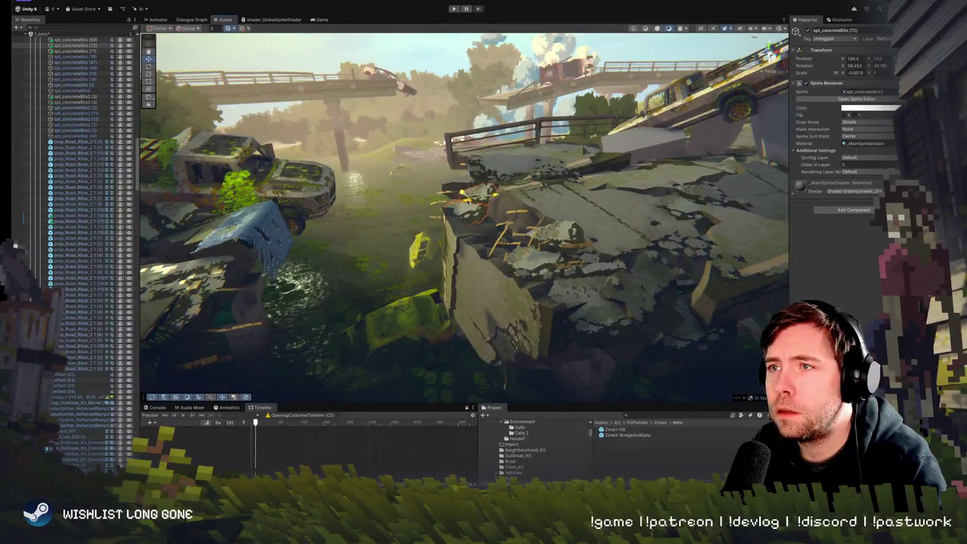
drag(469, 174, 468, 159)
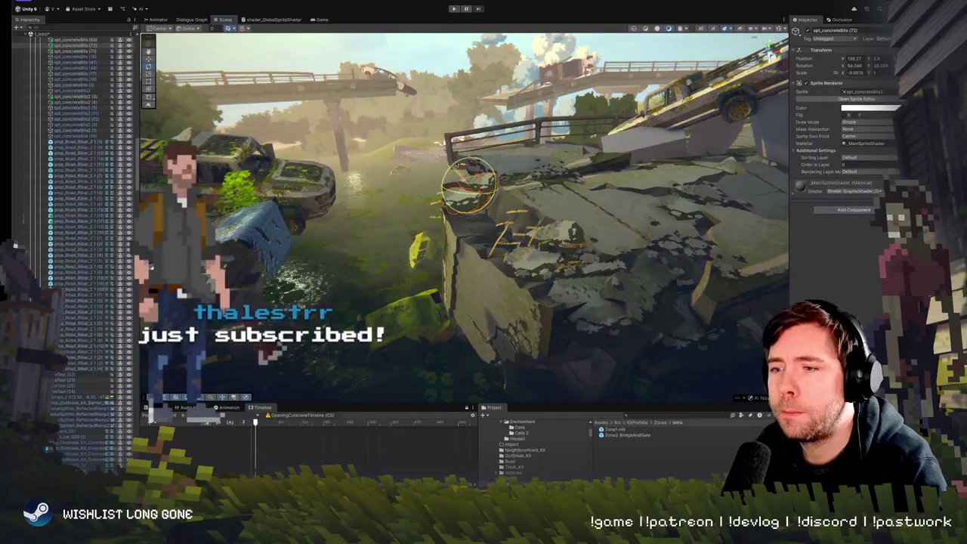
drag(452, 177, 455, 168)
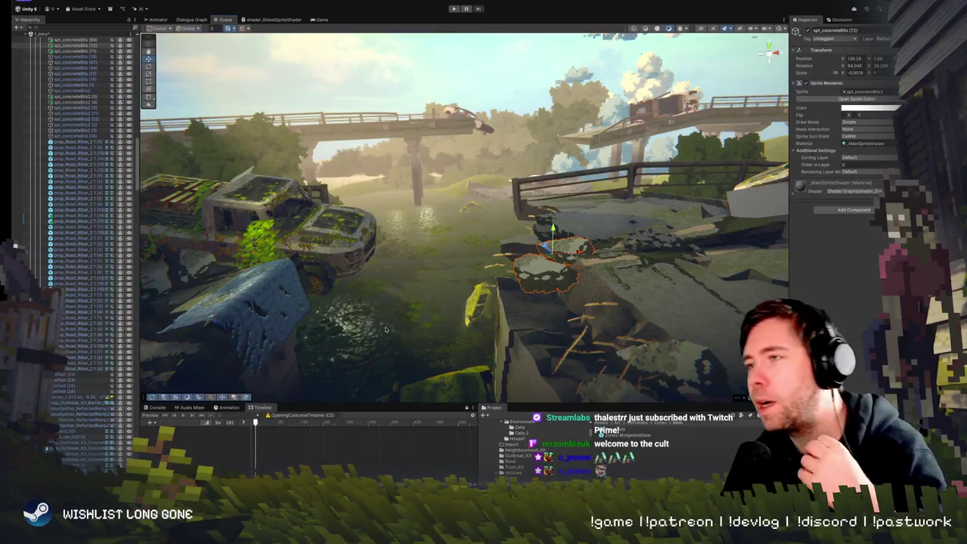
Tilt the sprite to roughly 58.7 degrees on X and nudge it onto the broken edge
mouse_move(521, 211)
mouse_down()
mouse_move(510, 205)
mouse_move(520, 209)
mouse_up()
drag(428, 218, 427, 215)
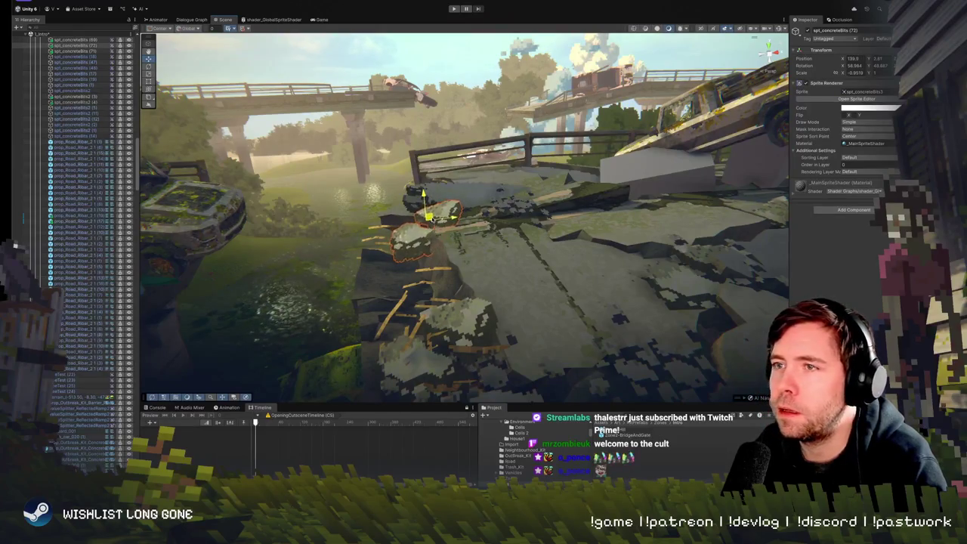
key(f)
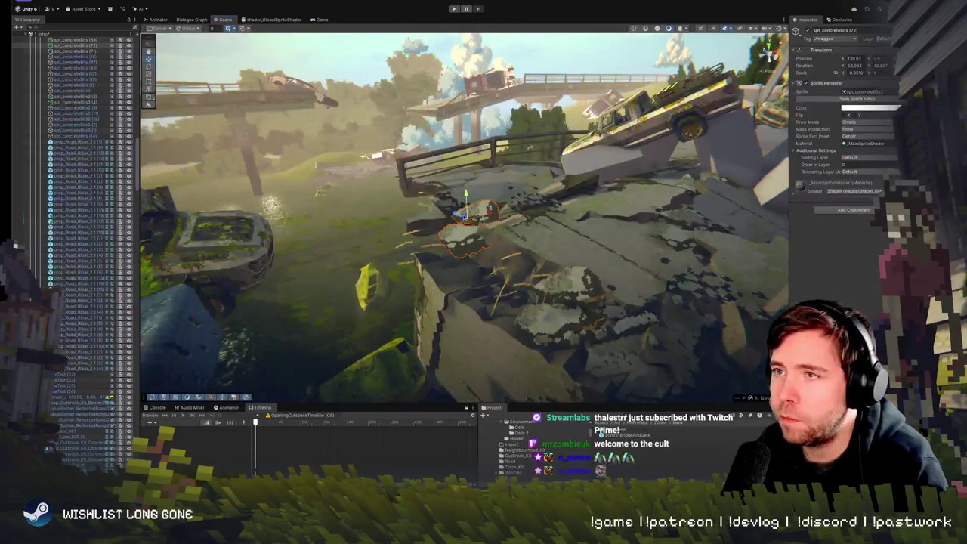
drag(462, 215, 480, 210)
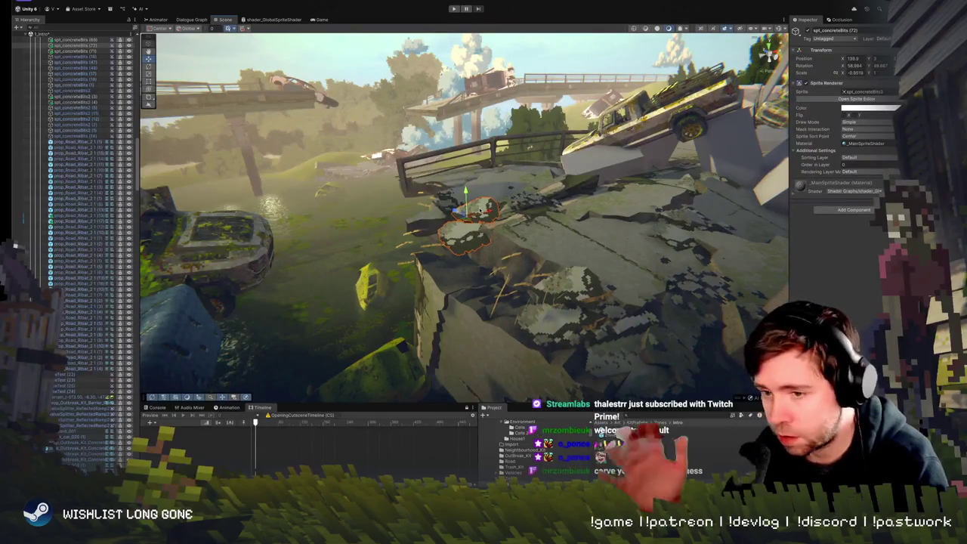
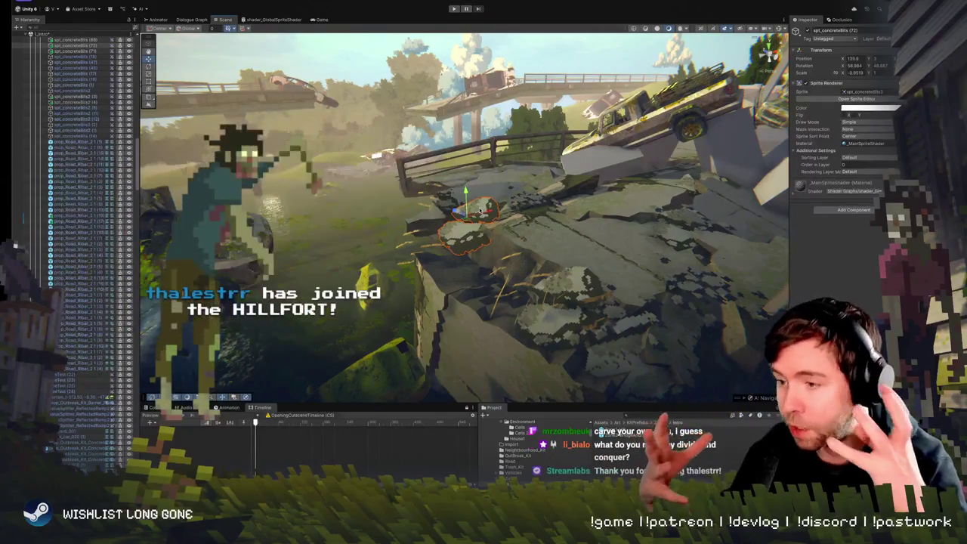
Rotate spt_concreteBits (73) about 2° on the bridge's broken edge, then deselect it
mouse_move(479, 212)
mouse_down()
mouse_move(453, 248)
mouse_move(496, 217)
mouse_move(435, 218)
mouse_up()
click(499, 213)
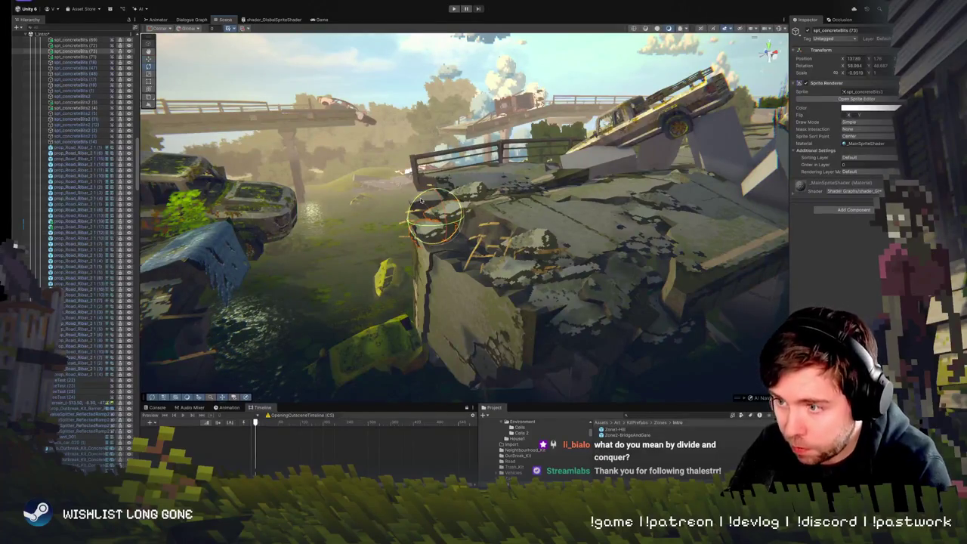
mouse_move(422, 200)
mouse_down()
mouse_move(409, 201)
mouse_move(473, 230)
mouse_move(470, 183)
mouse_move(505, 209)
mouse_move(482, 168)
mouse_move(484, 249)
mouse_move(420, 157)
mouse_up()
key(w)
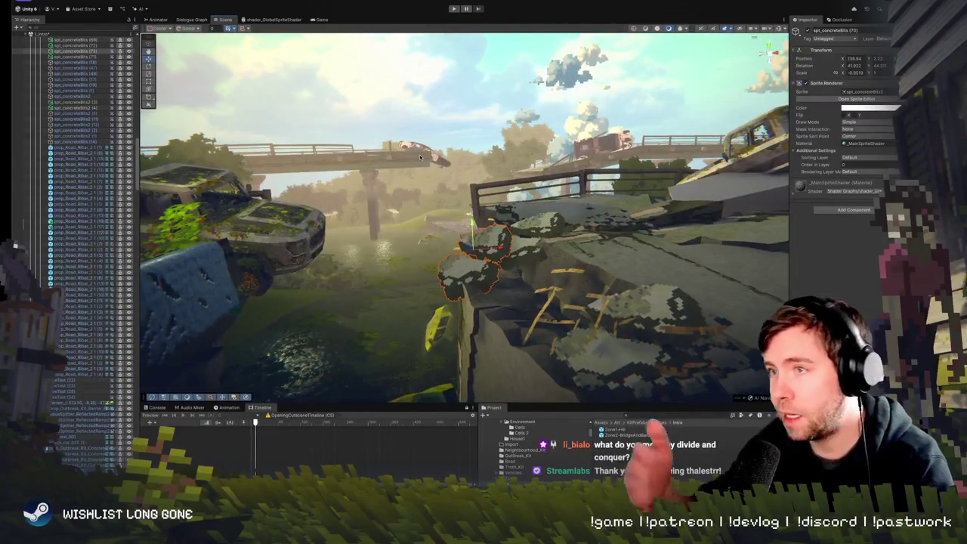
click(420, 157)
mouse_move(489, 187)
mouse_down()
mouse_move(529, 201)
mouse_move(505, 221)
mouse_up()
click(534, 203)
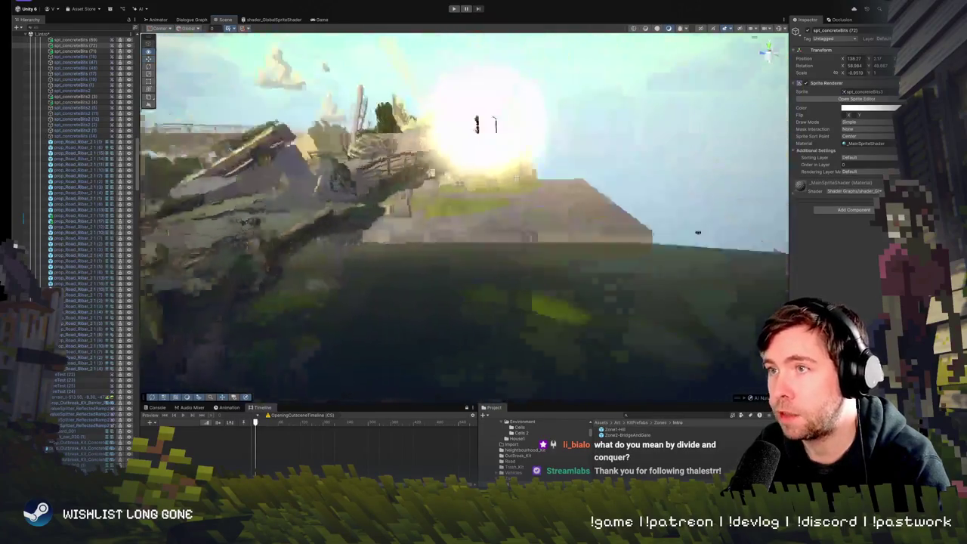
click(719, 229)
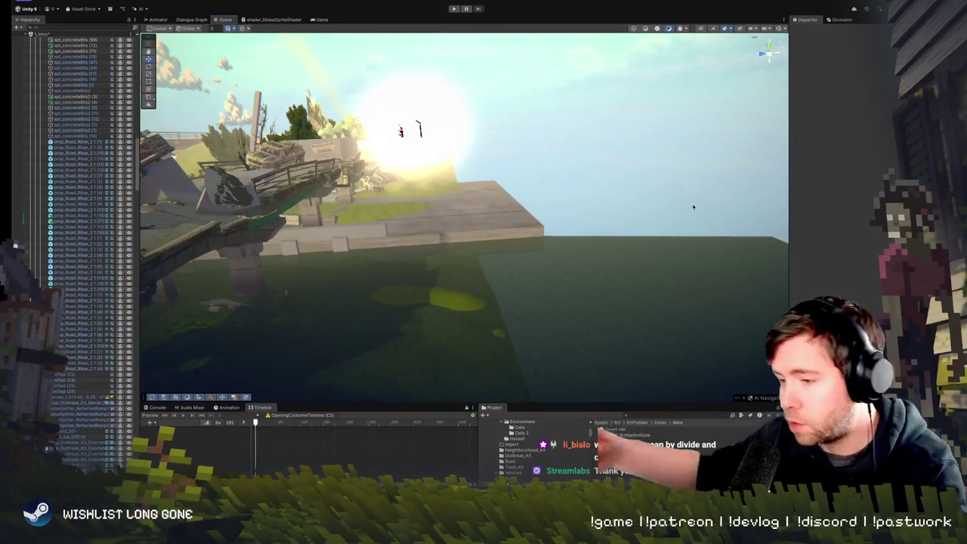
Move the Road_Fragments.011 road chunk sideways to about X = -8
mouse_move(655, 195)
mouse_down()
mouse_move(482, 173)
mouse_move(494, 239)
mouse_up()
click(493, 240)
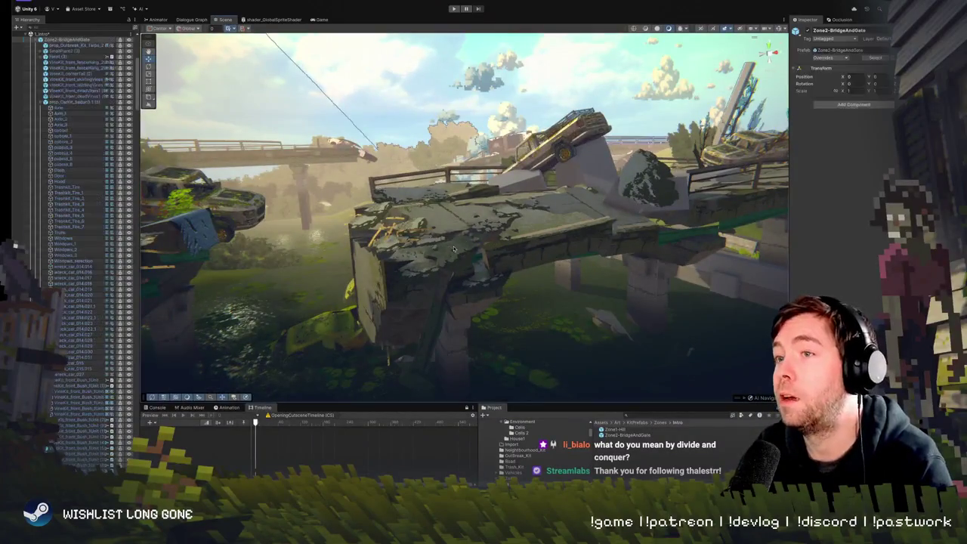
key(f)
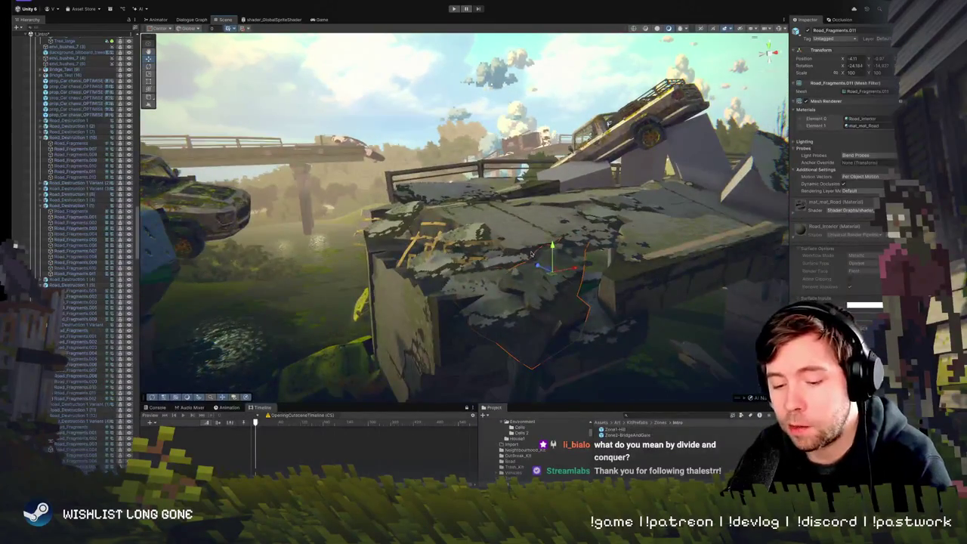
mouse_move(552, 274)
mouse_down()
mouse_move(417, 222)
mouse_move(411, 191)
mouse_move(392, 189)
mouse_move(395, 221)
mouse_move(419, 234)
mouse_move(411, 242)
mouse_move(384, 224)
mouse_move(432, 240)
mouse_move(409, 236)
mouse_up()
key(e)
key(w)
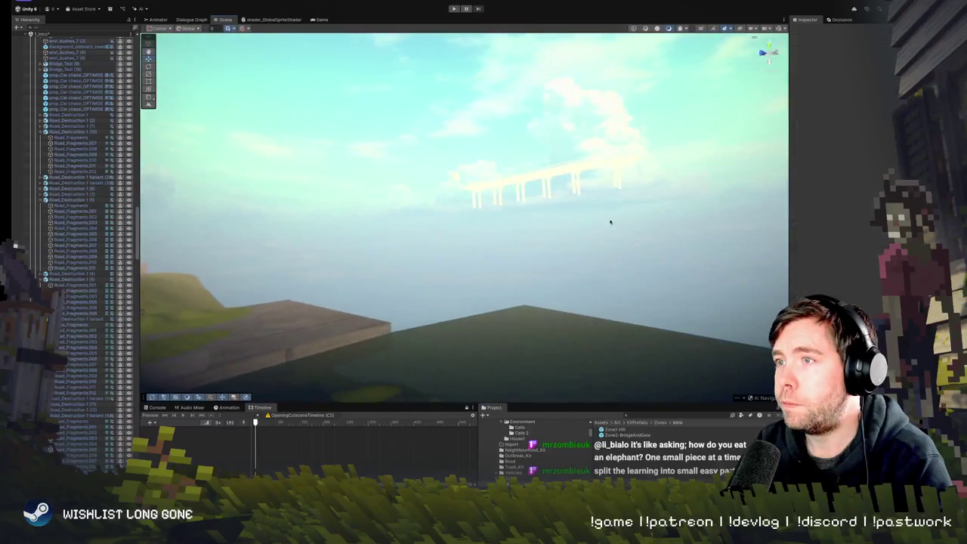
click(724, 120)
Select a concrete-bits slab on the bridge edge and re-angle it with the Rotate tool
mouse_move(724, 119)
mouse_down()
mouse_move(541, 304)
mouse_move(533, 287)
mouse_move(550, 288)
mouse_move(534, 266)
mouse_up()
click(541, 302)
key(e)
key(w)
key(e)
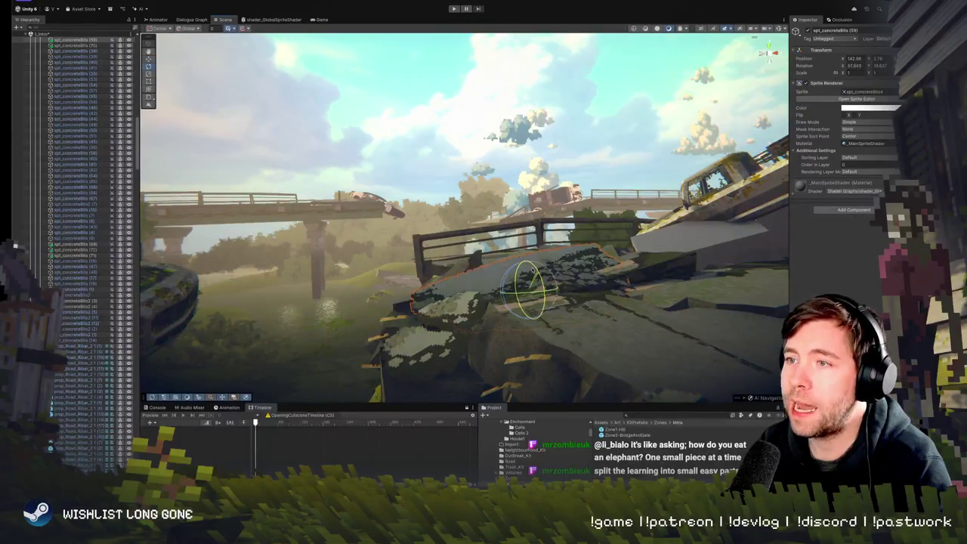
Tilt the concrete-bits slab to about 55 degrees and check it from nearby angles
drag(532, 269, 531, 265)
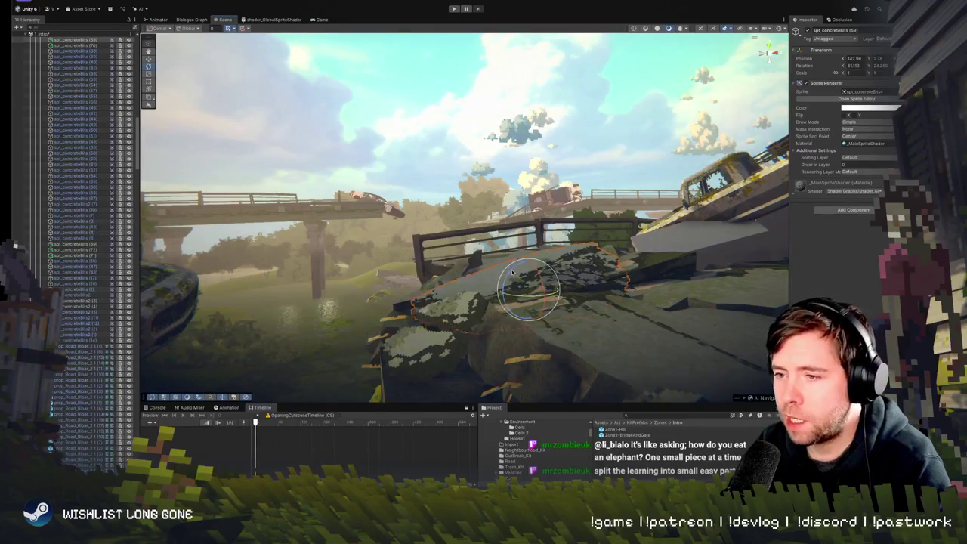
scroll(603, 287, up, 10)
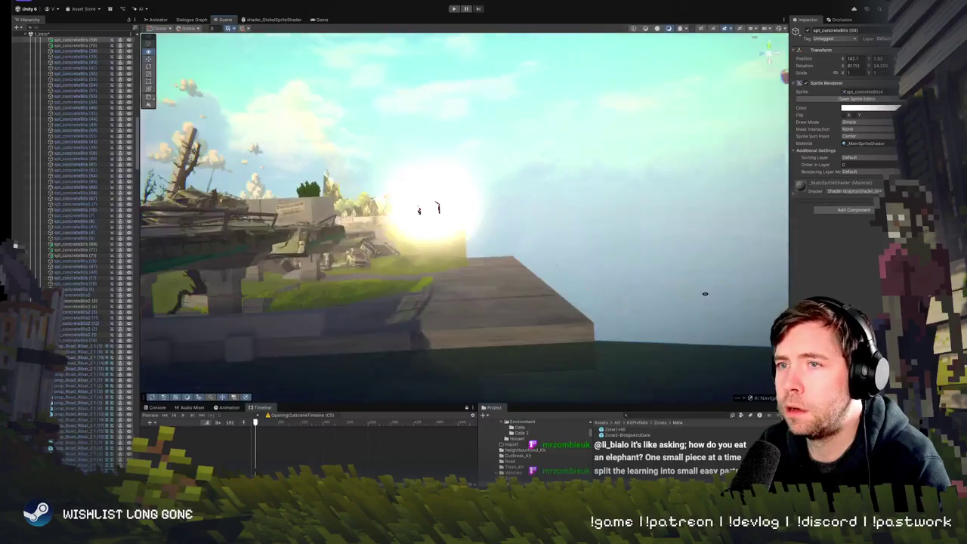
click(603, 287)
scroll(602, 287, up, 10)
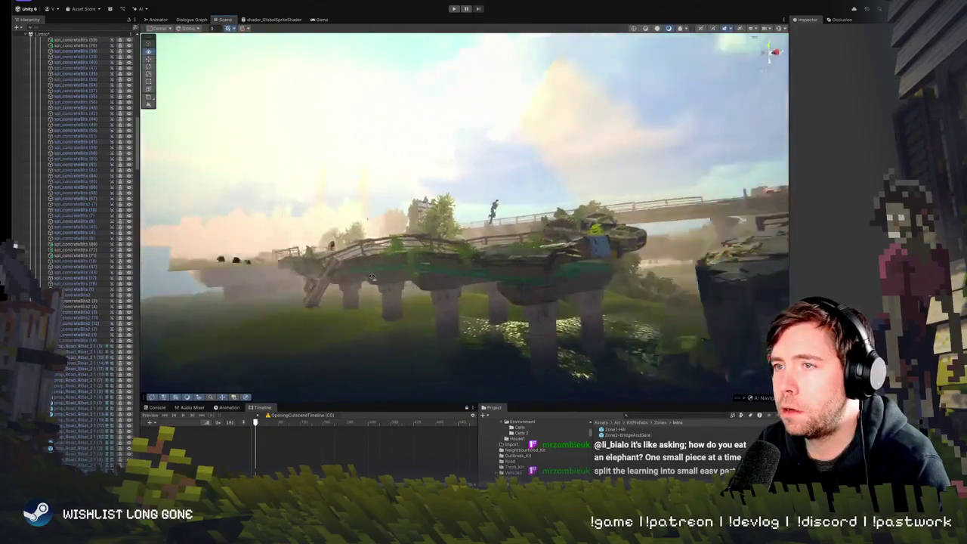
scroll(462, 293, up, 5)
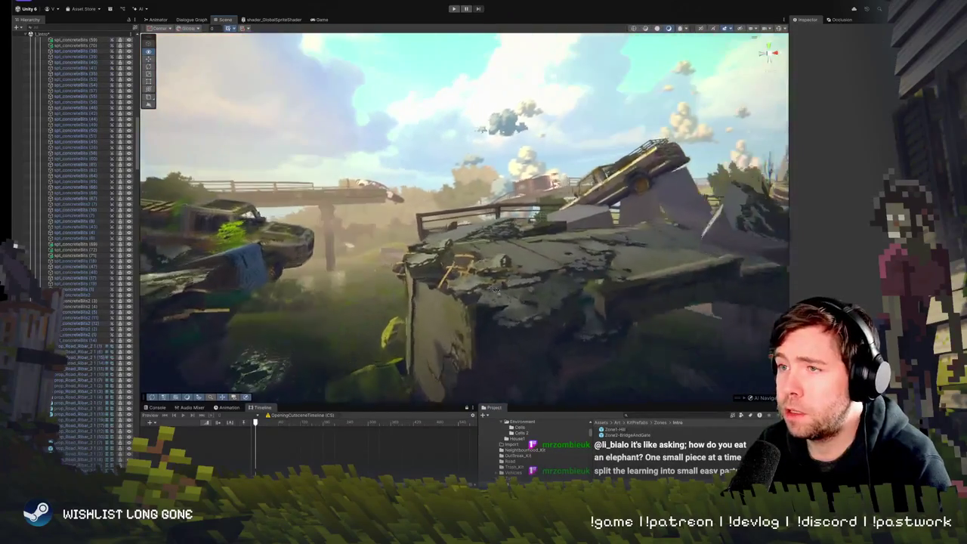
click(437, 268)
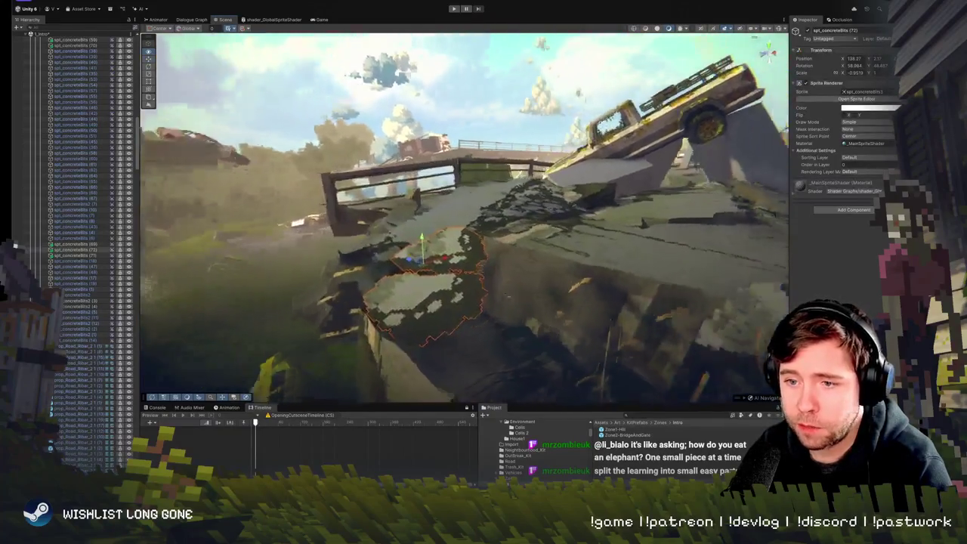
mouse_move(453, 280)
mouse_down()
mouse_move(492, 282)
mouse_move(468, 236)
mouse_move(483, 244)
mouse_up()
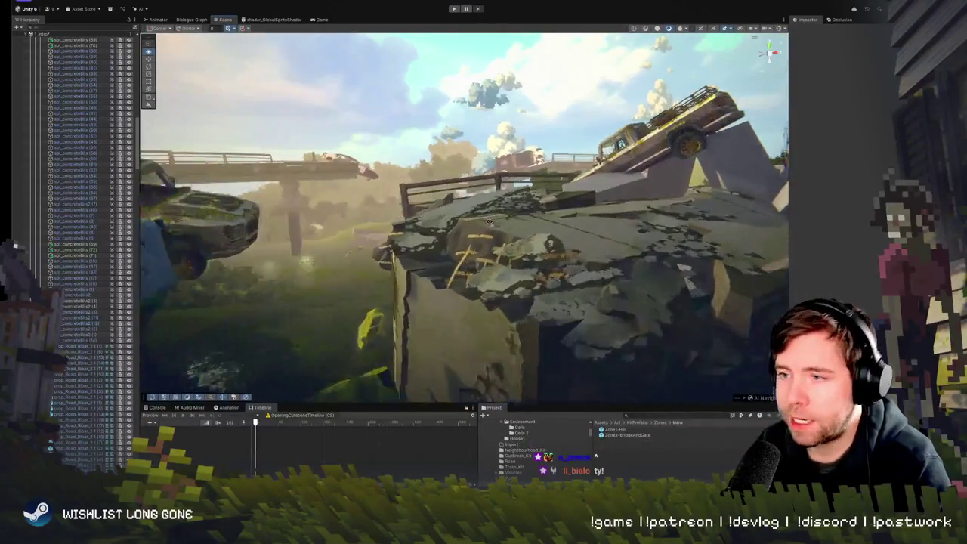
Select spt_concreteBits (72) and fly around the rubble to inspect it
click(450, 233)
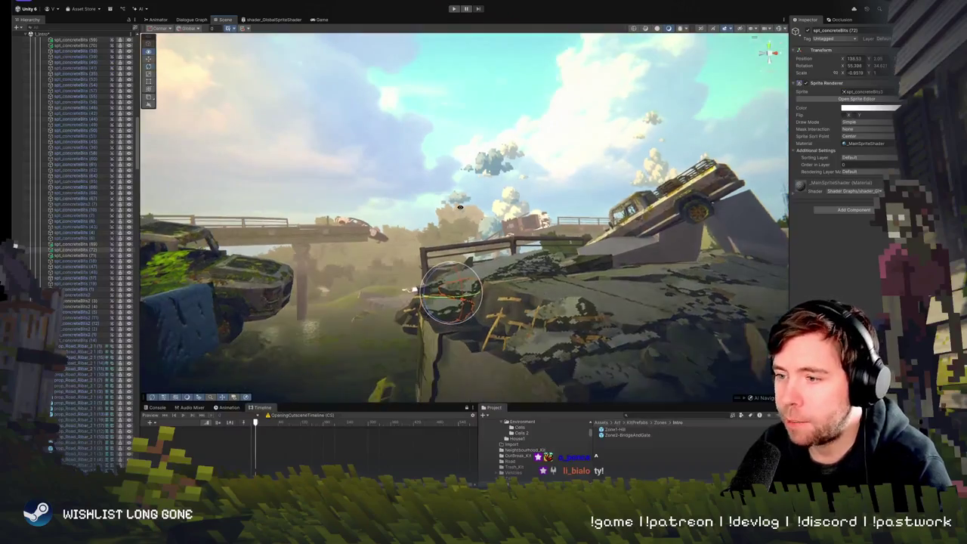
drag(459, 206, 487, 280)
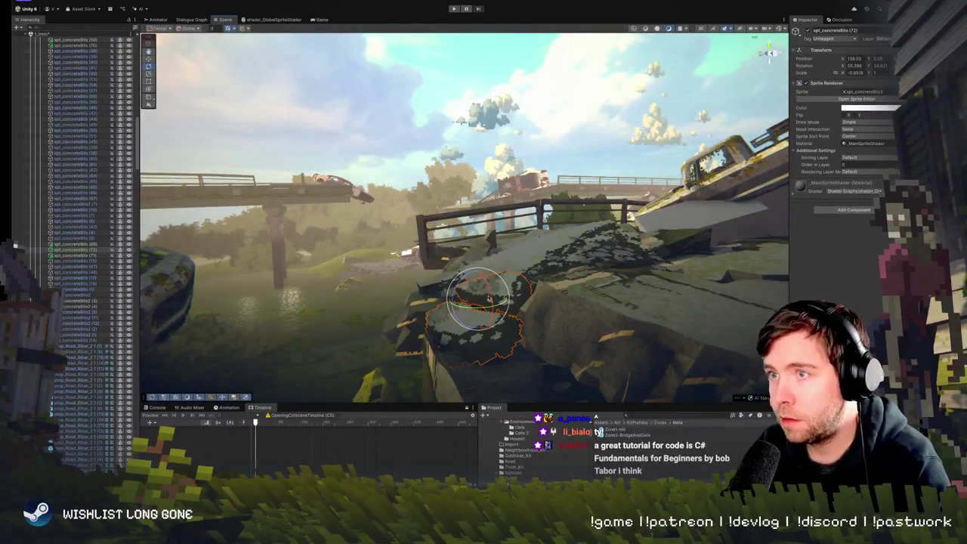
drag(487, 298, 498, 304)
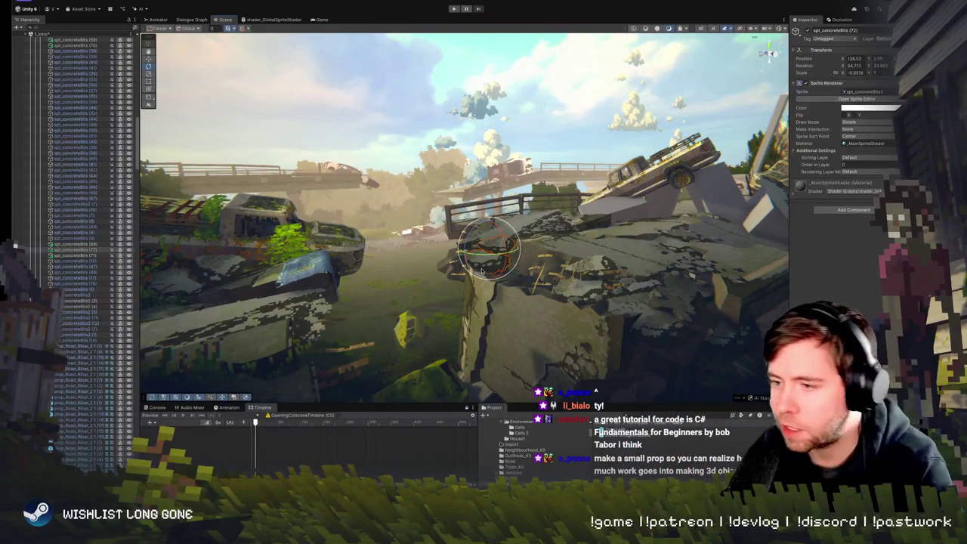
mouse_move(487, 249)
mouse_down()
mouse_move(665, 262)
mouse_move(490, 248)
mouse_up()
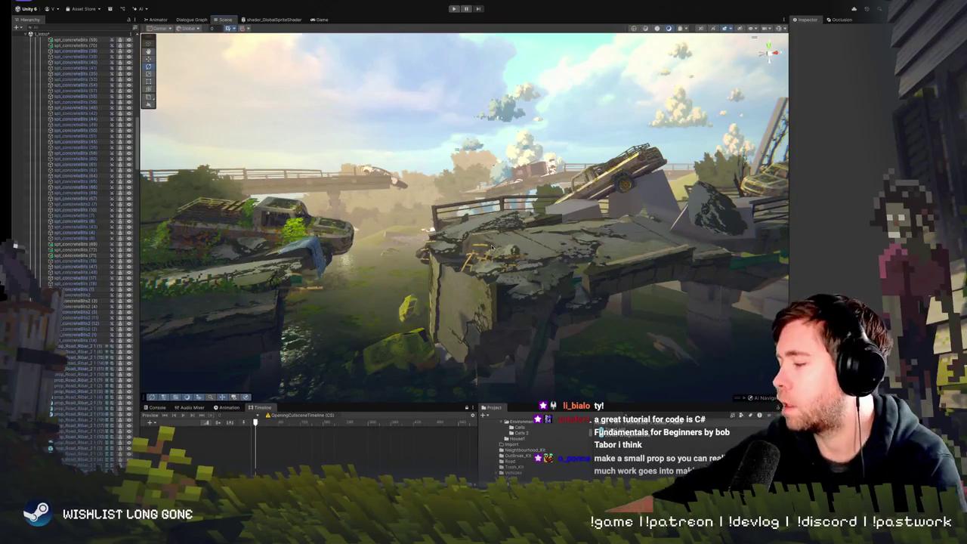
scroll(468, 253, up, 5)
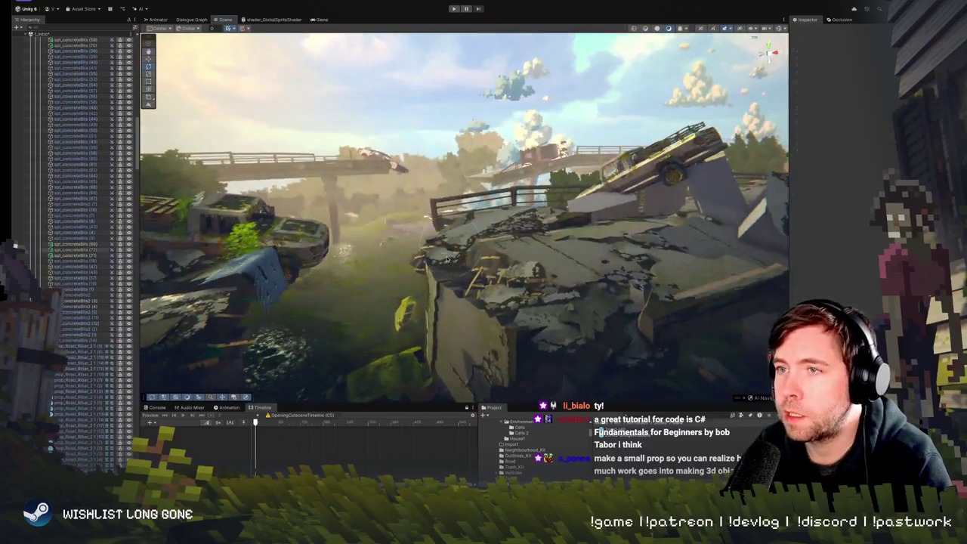
mouse_move(453, 257)
mouse_down()
mouse_move(494, 263)
mouse_move(469, 244)
mouse_move(469, 275)
mouse_up()
click(494, 262)
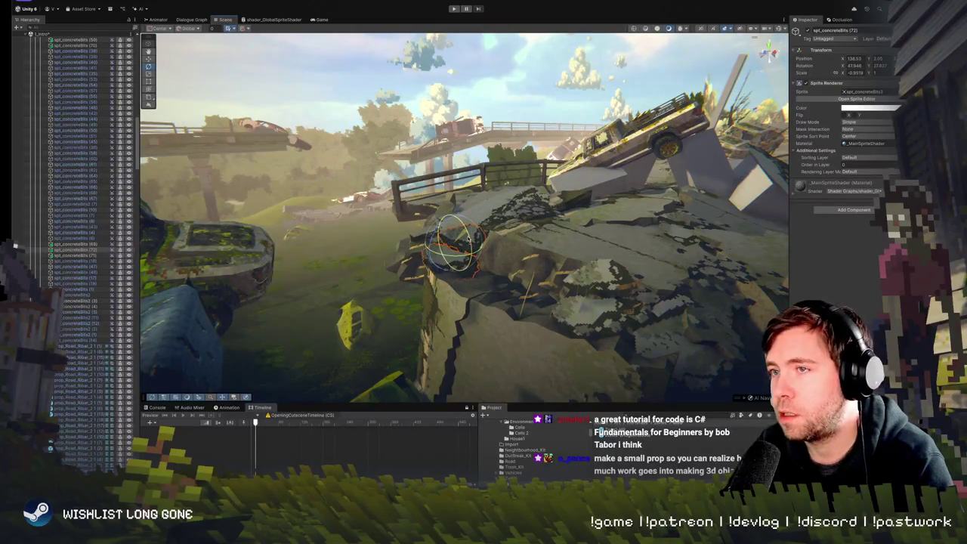
scroll(468, 227, up, 5)
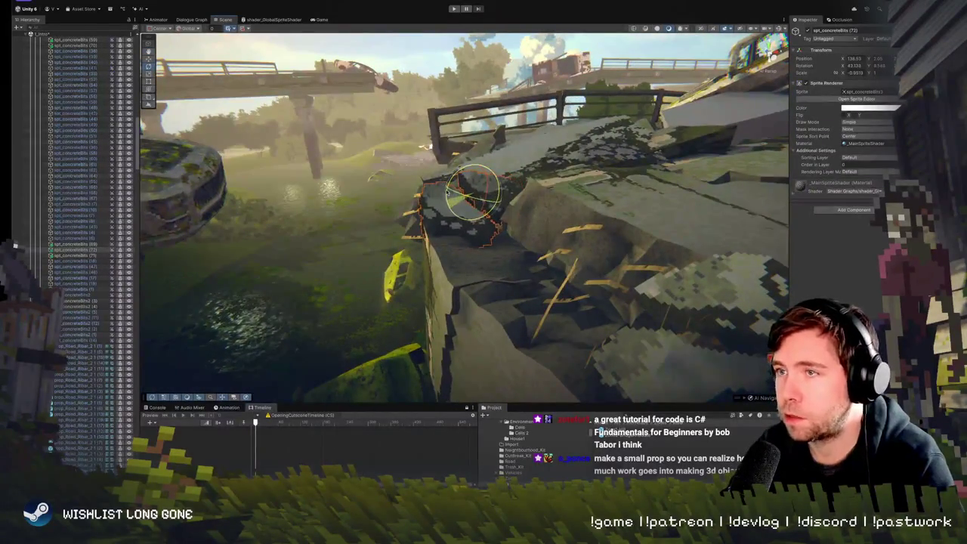
Frame the concrete piece at the bridge lip and nudge it slightly right and down
click(435, 93)
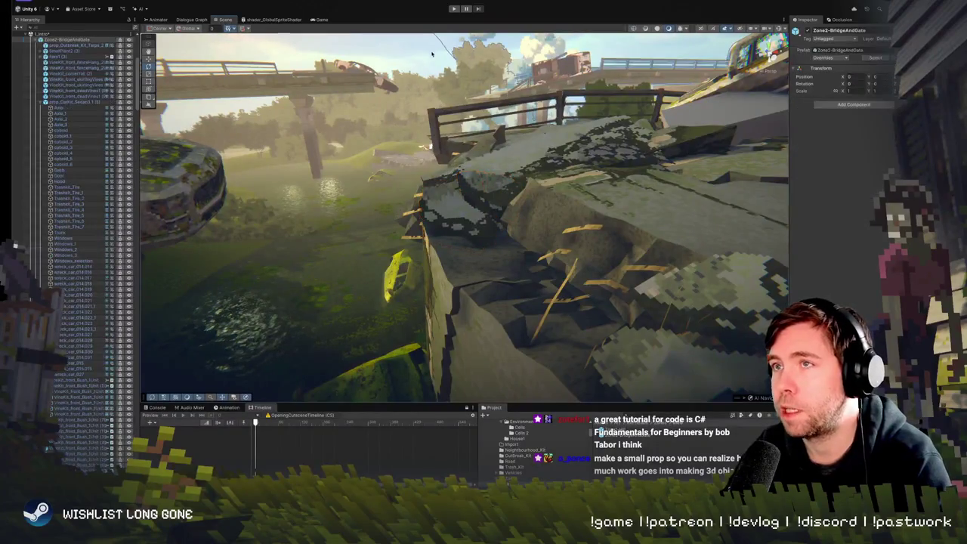
key(f)
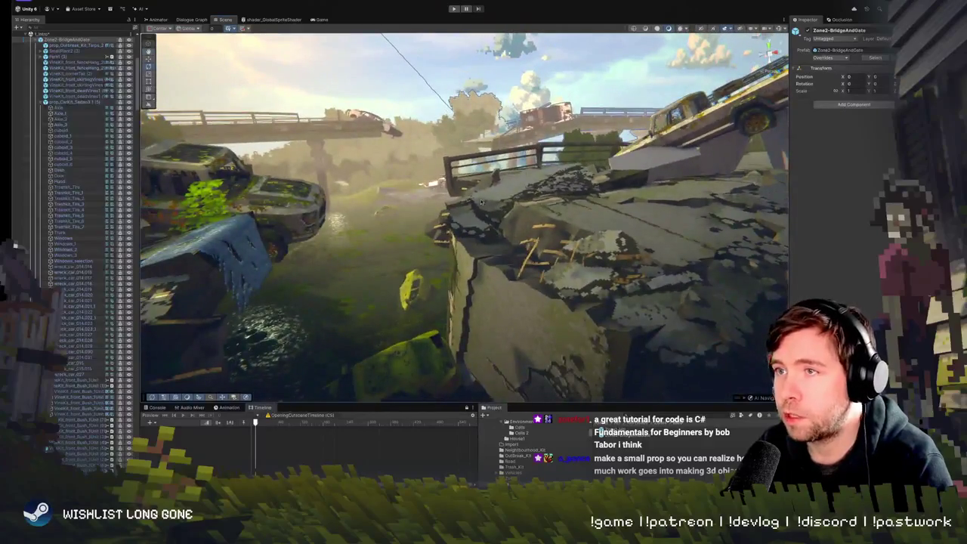
click(481, 202)
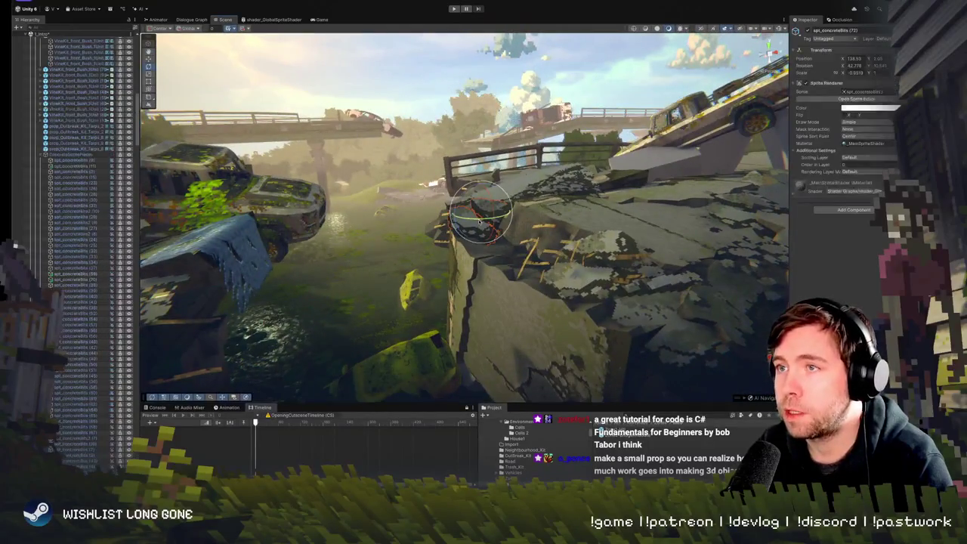
key(f)
key(w)
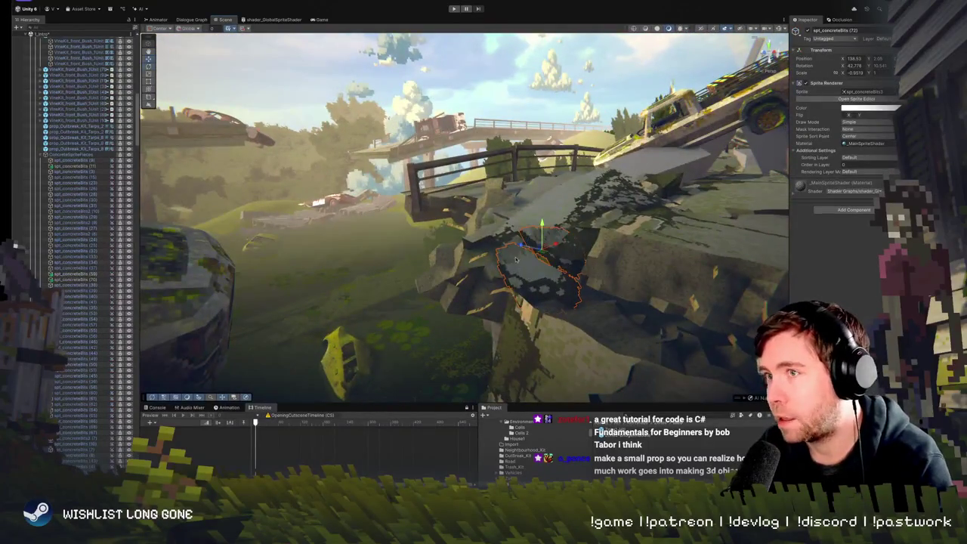
mouse_move(521, 245)
mouse_down()
mouse_move(559, 261)
mouse_move(543, 264)
mouse_move(480, 240)
mouse_move(509, 262)
mouse_up()
click(498, 245)
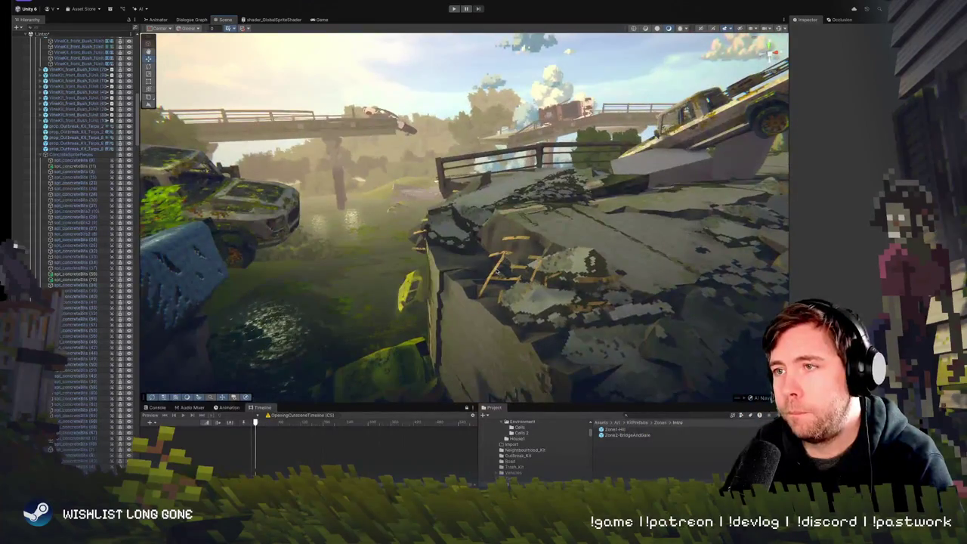
Shift prop_Road_Ribar_2_1 slightly right along X over the broken slab edge
click(497, 271)
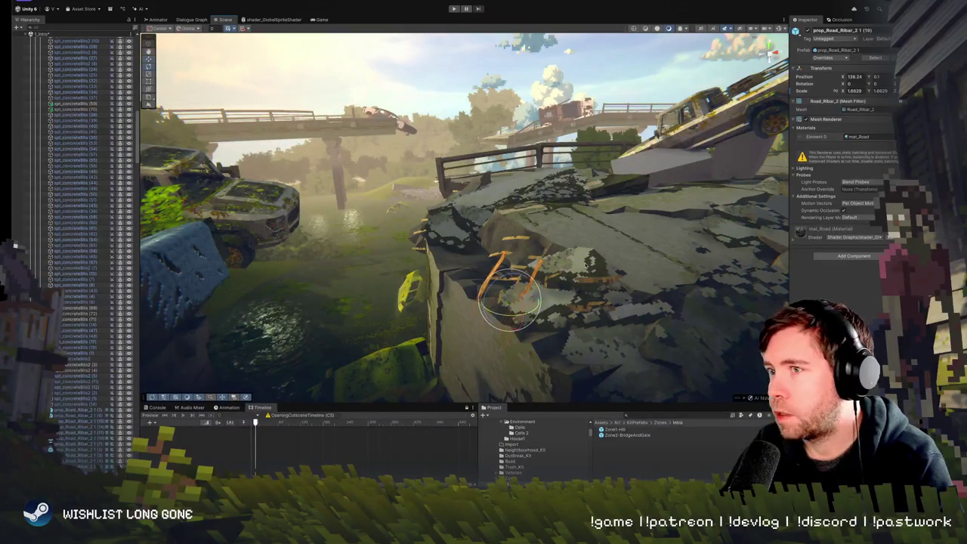
key(e)
key(w)
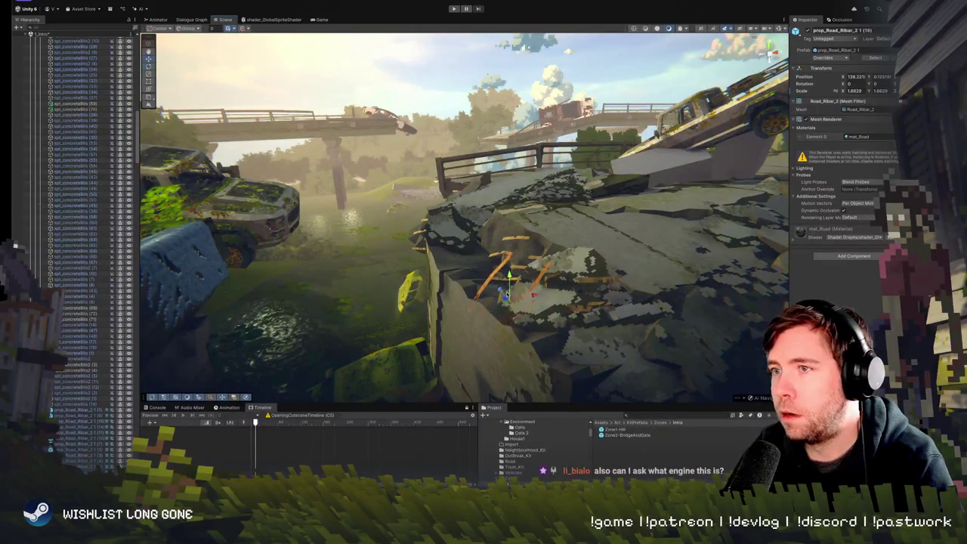
drag(505, 296, 515, 295)
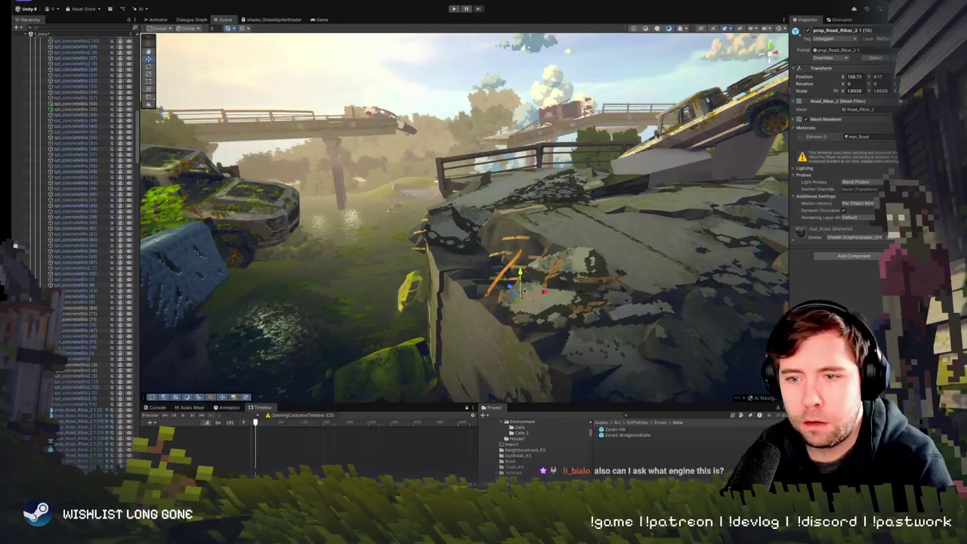
scroll(521, 289, up, 5)
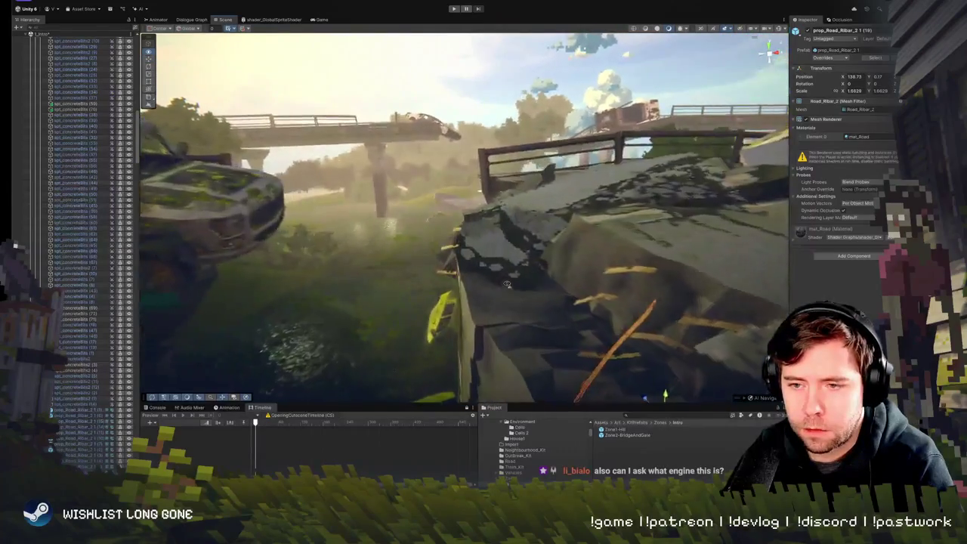
scroll(506, 284, down, 5)
drag(509, 281, 527, 284)
Frame the broken bridge slab and select a concrete-bits sprite on it
click(522, 287)
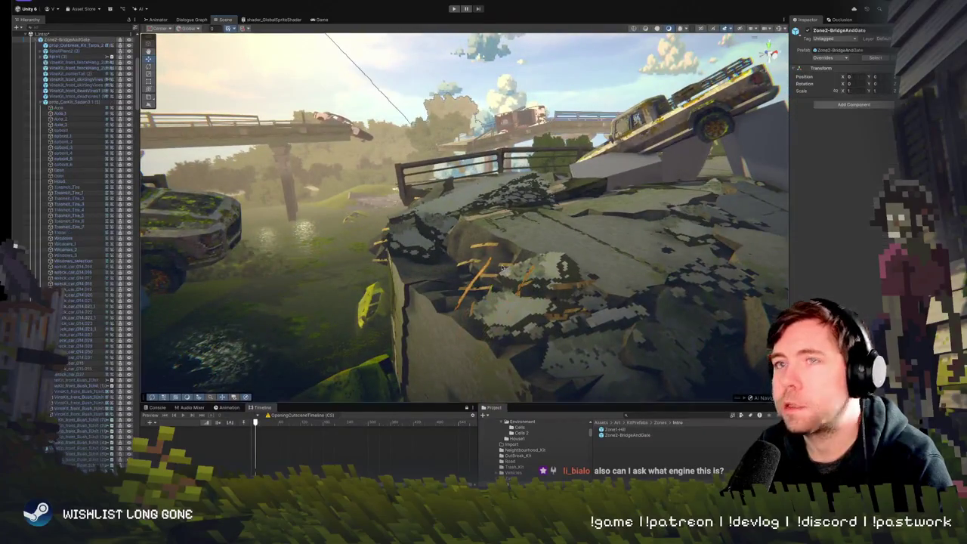
mouse_move(458, 250)
mouse_down()
mouse_move(522, 282)
mouse_move(508, 295)
mouse_up()
key(f)
click(555, 289)
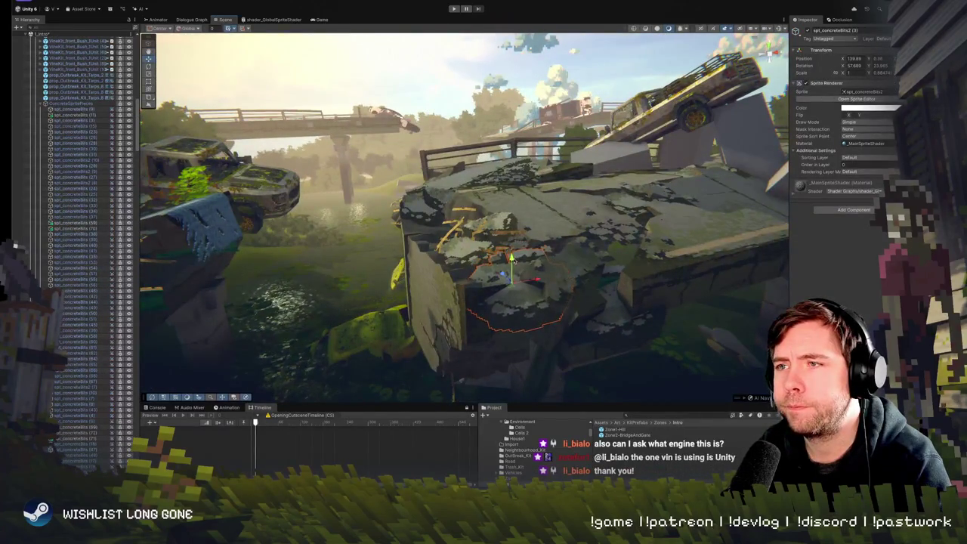
Move a concrete-bits sprite up and left and rotate it on the slab
click(519, 279)
drag(447, 240, 439, 230)
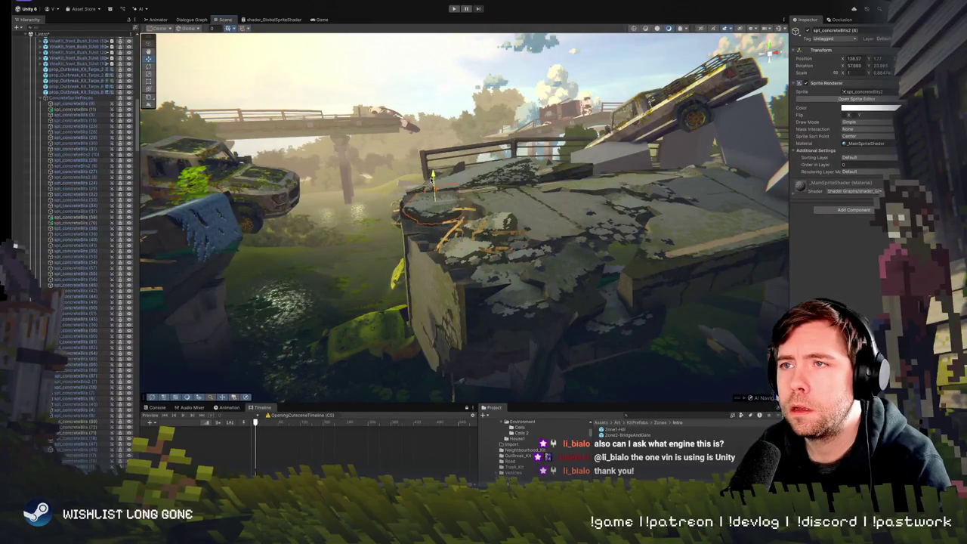
key(f)
mouse_move(530, 281)
mouse_down()
mouse_move(506, 257)
mouse_move(533, 255)
mouse_move(521, 267)
mouse_move(524, 249)
mouse_move(612, 295)
mouse_move(460, 306)
mouse_move(476, 219)
mouse_up()
key(w)
click(625, 299)
Rotate a concrete-bits sprite at the slab edge, duplicate it, and slide the copy right
click(478, 222)
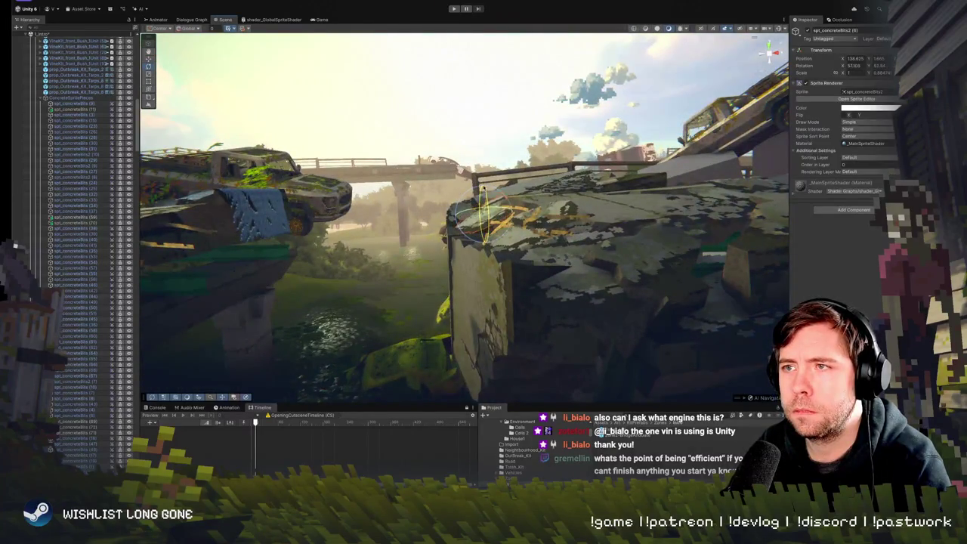
mouse_move(480, 219)
mouse_down()
mouse_move(533, 248)
mouse_move(553, 215)
mouse_up()
key(e)
key(w)
key(ctrl+d)
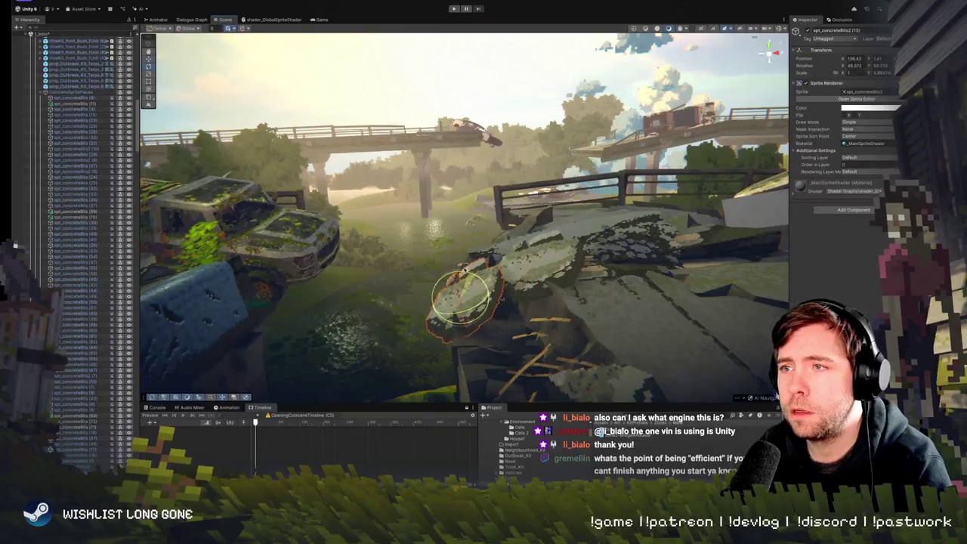
drag(487, 296, 504, 305)
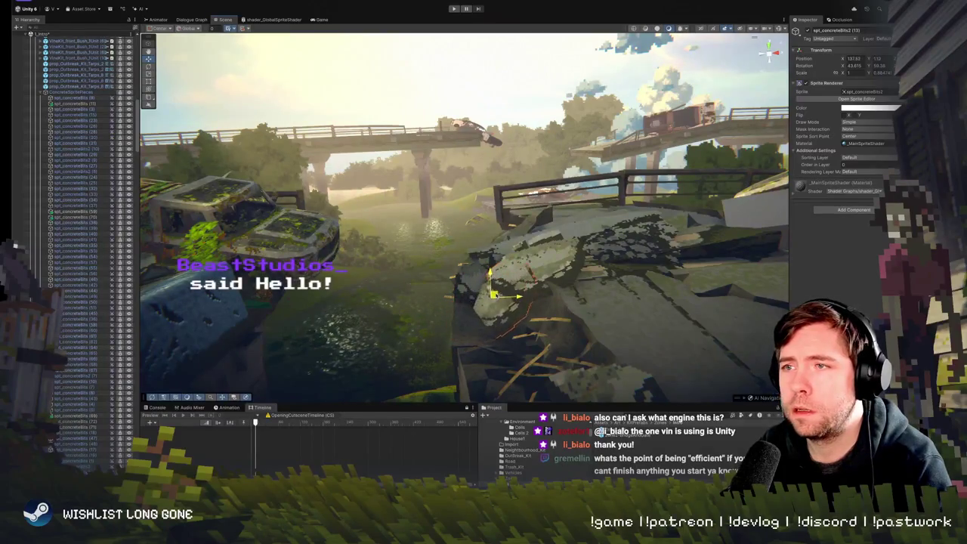
Move a concrete piece at the bridge edge left and down into the rubble
mouse_move(495, 283)
mouse_down()
mouse_move(490, 269)
mouse_move(489, 281)
mouse_move(514, 297)
mouse_up()
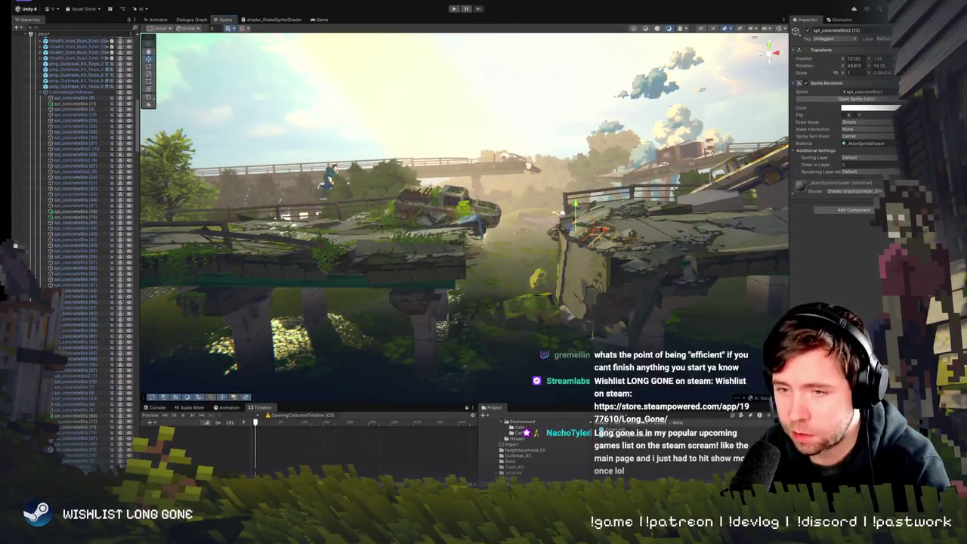
mouse_move(514, 297)
mouse_down()
mouse_move(675, 223)
mouse_move(493, 219)
mouse_move(475, 233)
mouse_up()
click(473, 235)
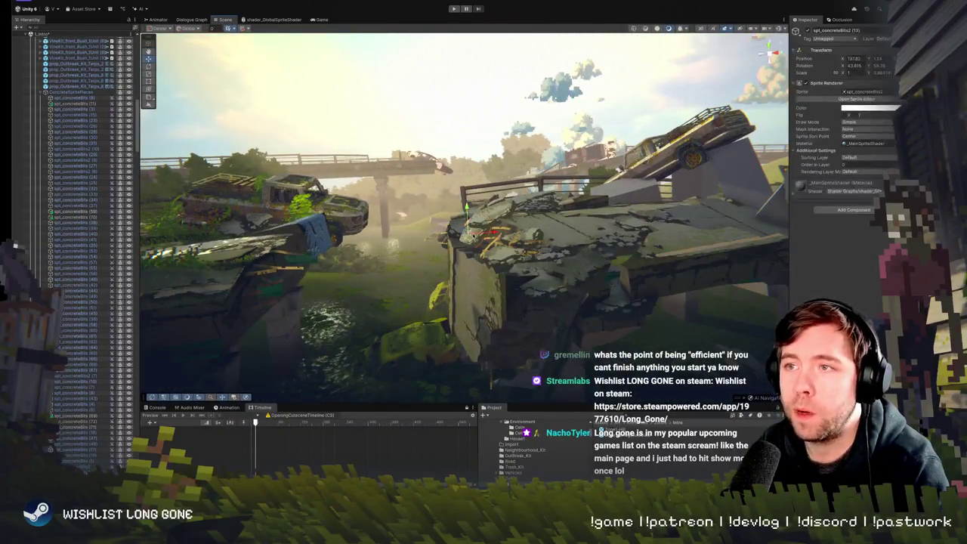
scroll(472, 236, up, 3)
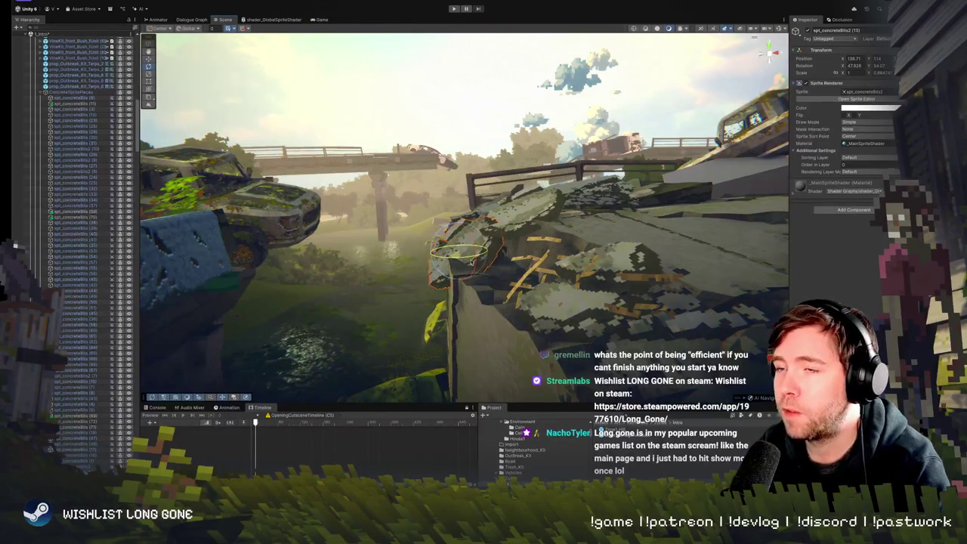
mouse_move(464, 250)
mouse_down()
mouse_move(423, 227)
mouse_move(469, 251)
mouse_up()
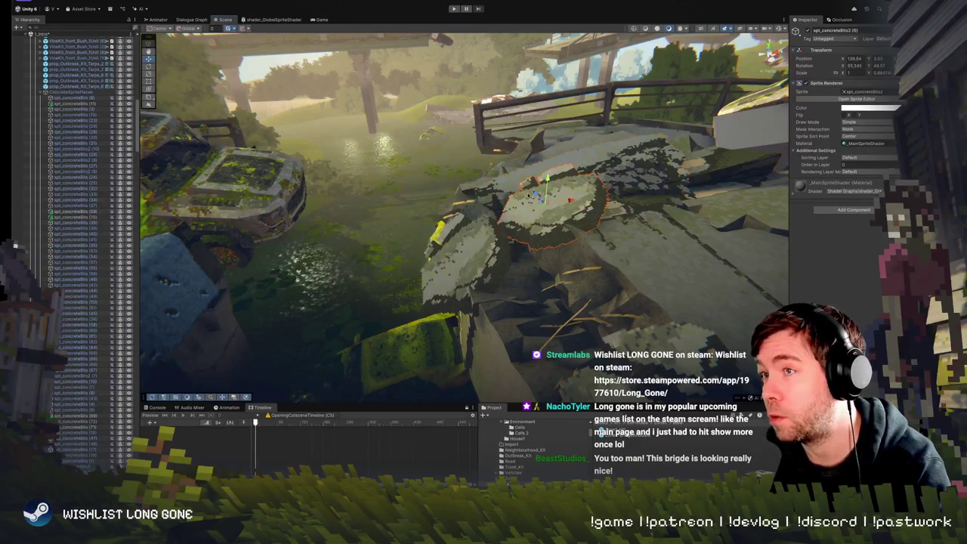
mouse_move(541, 198)
mouse_down()
mouse_move(427, 207)
mouse_move(544, 176)
mouse_move(521, 215)
mouse_up()
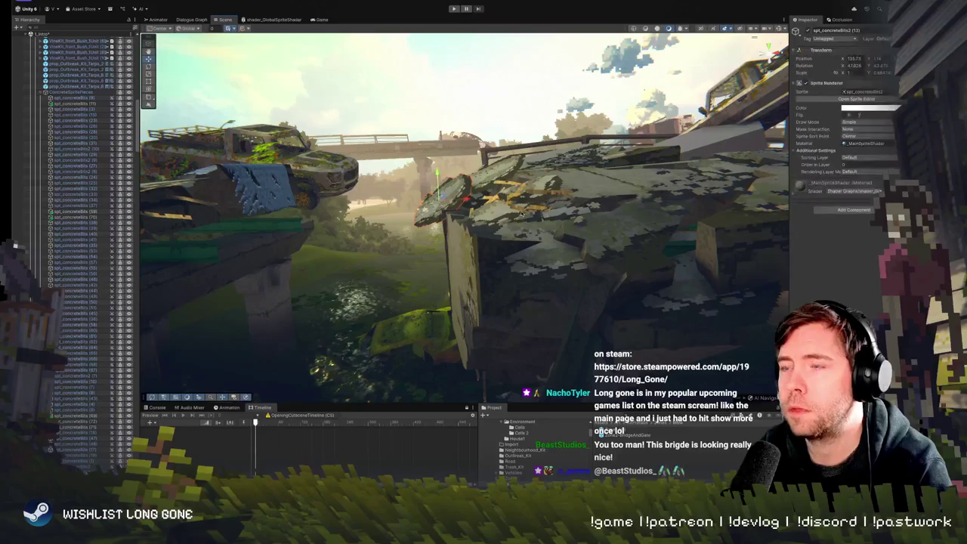
Rotate another concrete-bits sprite on the slab slightly
click(483, 184)
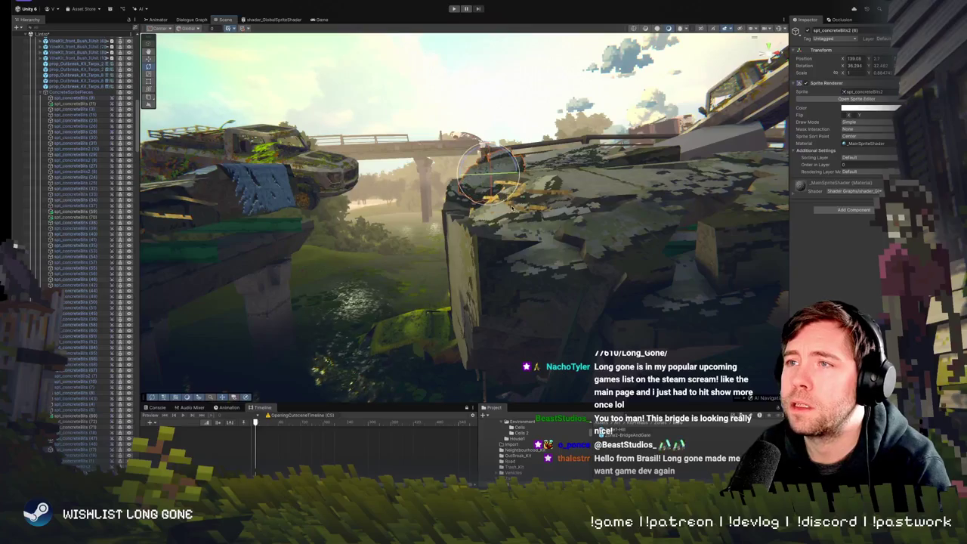
drag(517, 186, 538, 204)
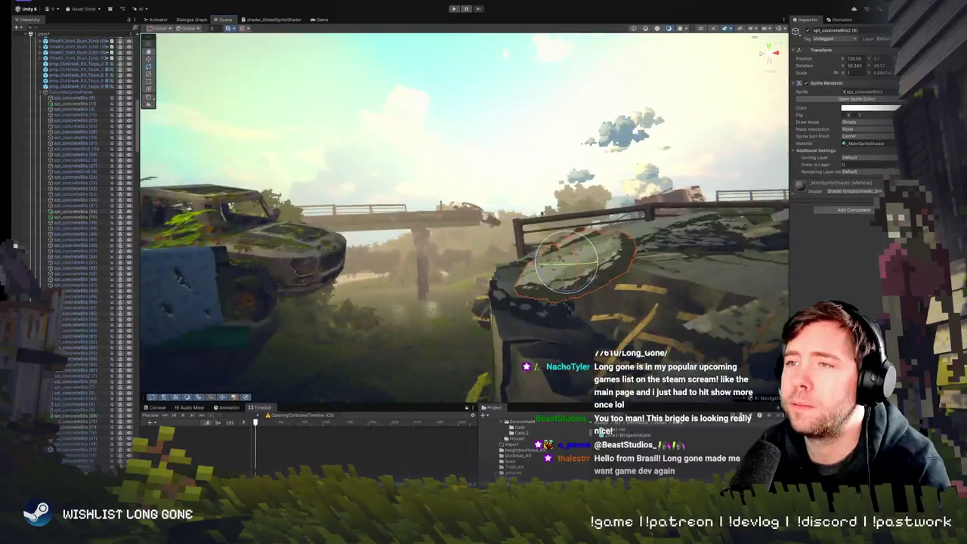
drag(574, 268, 595, 276)
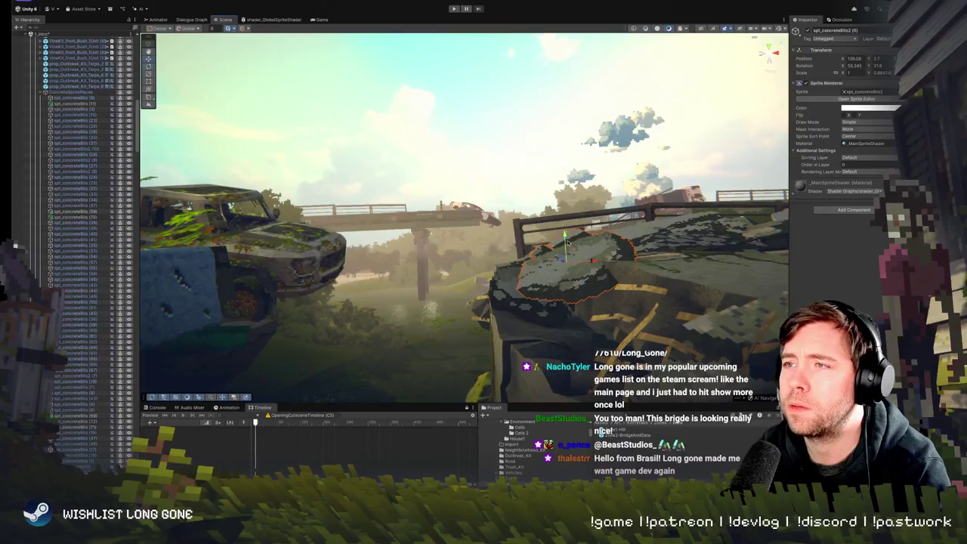
mouse_move(552, 264)
mouse_down()
mouse_move(737, 262)
mouse_move(489, 253)
mouse_move(459, 212)
mouse_up()
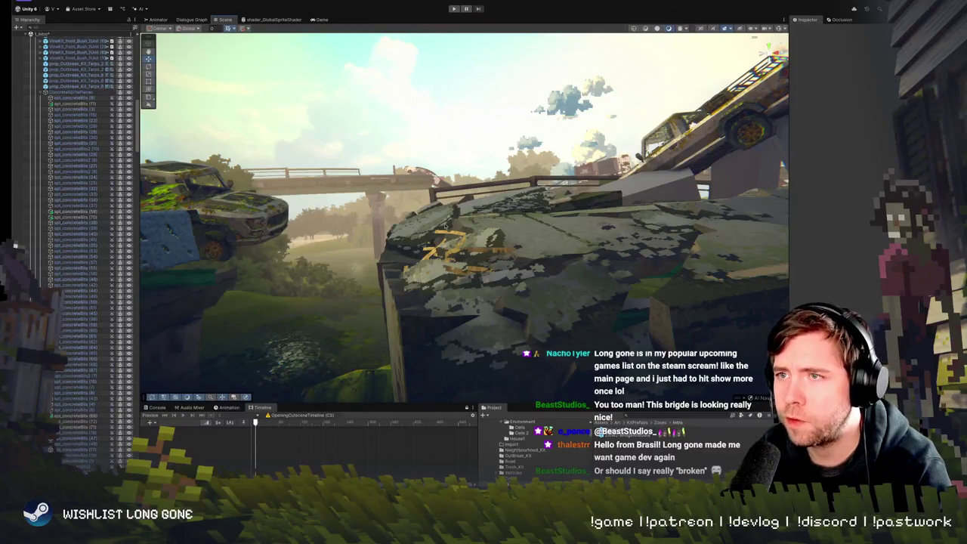
mouse_move(484, 200)
mouse_down()
mouse_move(459, 213)
mouse_move(468, 240)
mouse_move(469, 215)
mouse_up()
Lower another concrete-bits piece onto the slab, then enter Play mode to preview the scene
click(455, 198)
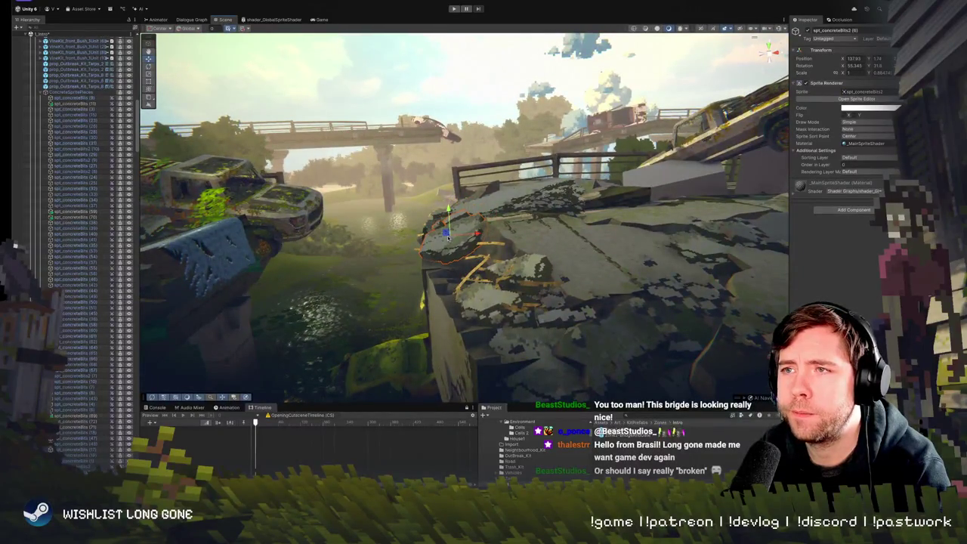
drag(448, 238, 433, 262)
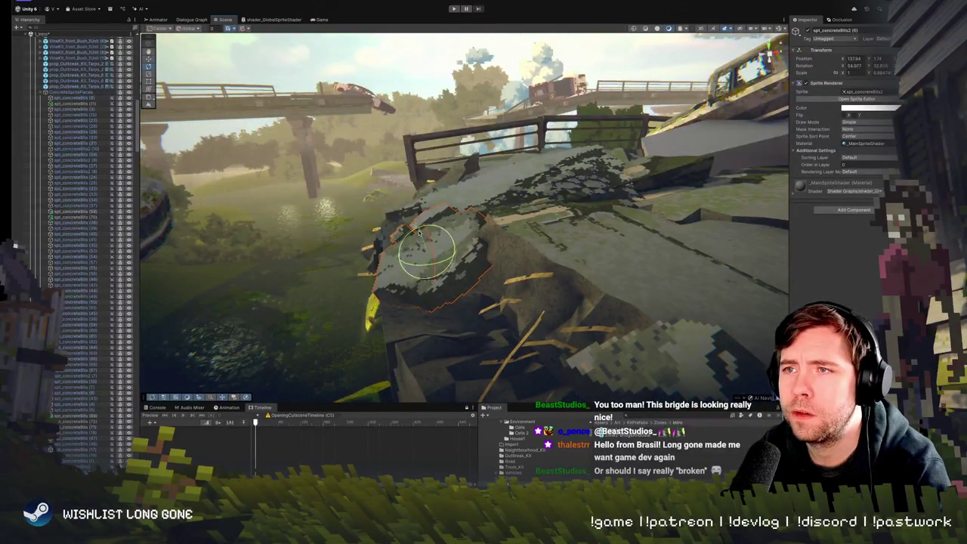
drag(441, 248, 526, 250)
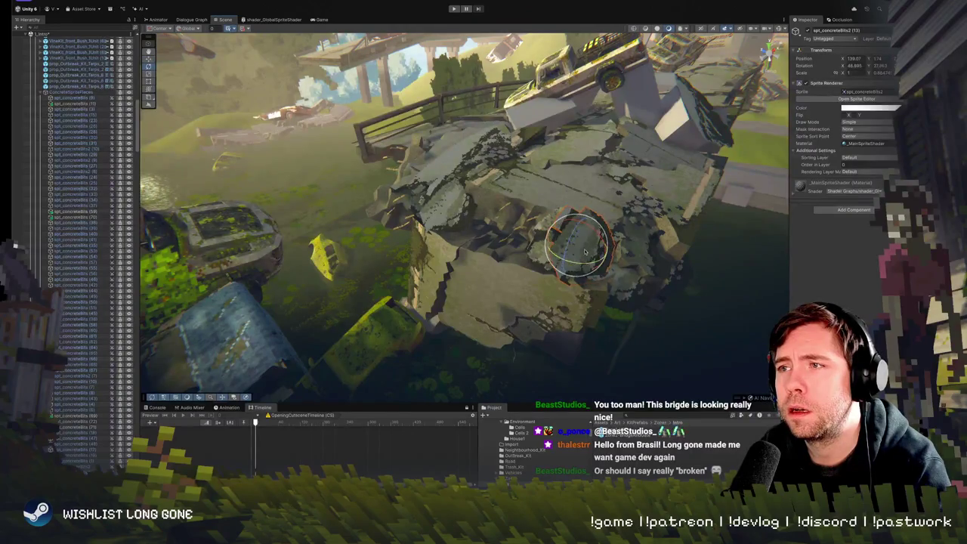
drag(580, 225, 594, 260)
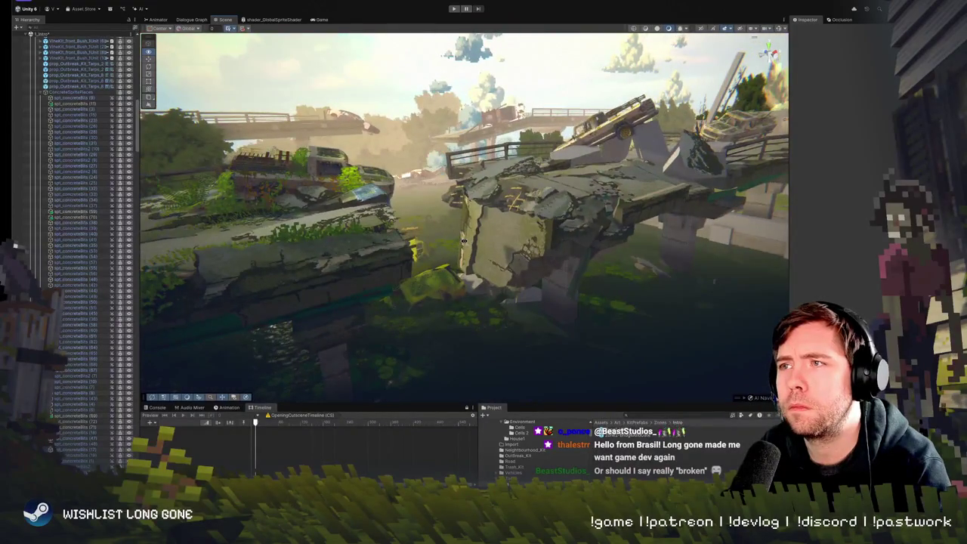
click(454, 8)
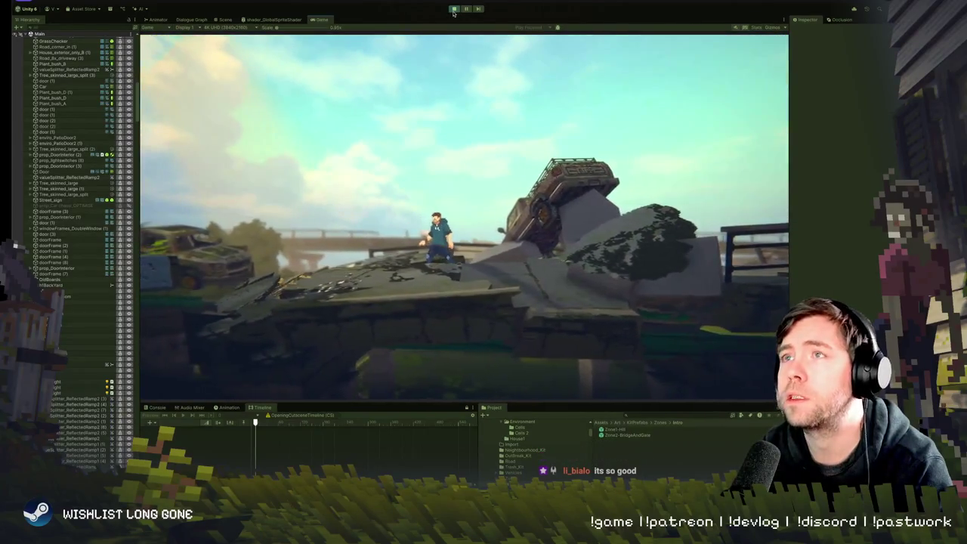
key(ctrl+p)
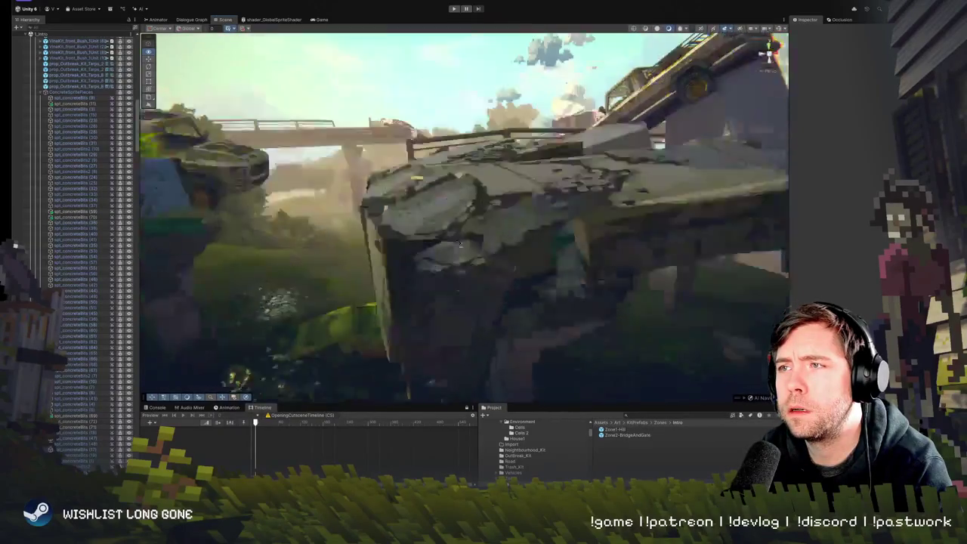
click(453, 256)
click(452, 255)
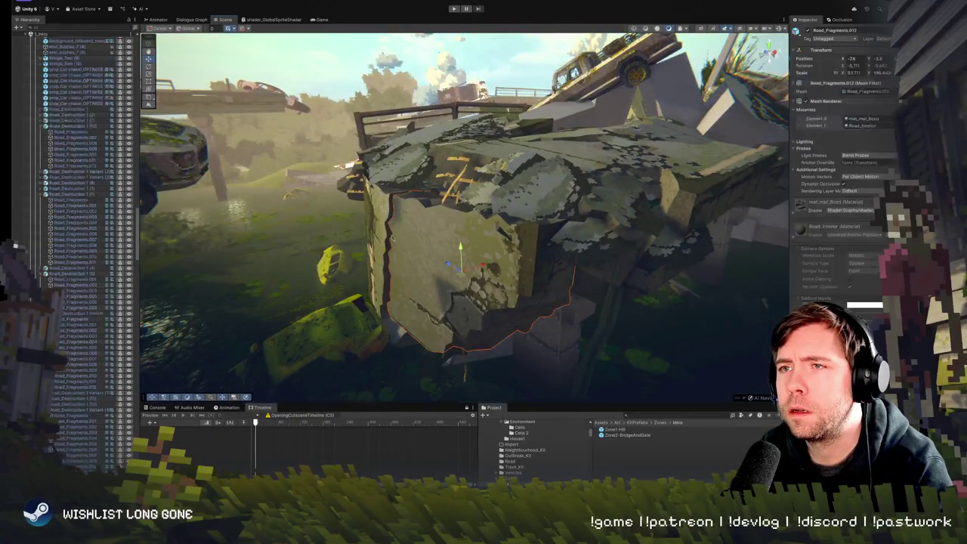
drag(463, 260, 448, 242)
click(459, 235)
mouse_move(463, 233)
mouse_down()
mouse_move(452, 235)
mouse_move(464, 279)
mouse_move(440, 312)
mouse_up()
key(e)
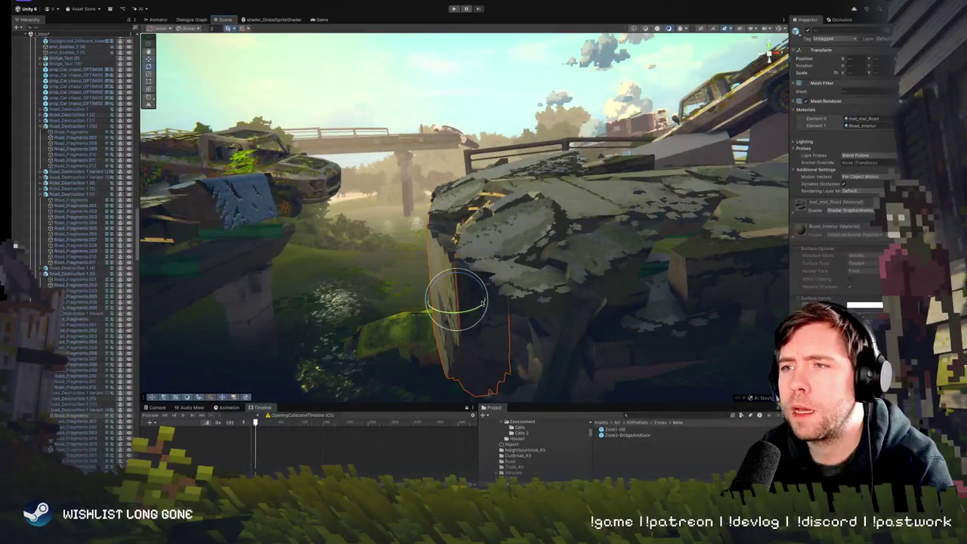
mouse_move(481, 302)
mouse_down()
mouse_move(567, 301)
mouse_move(498, 293)
mouse_up()
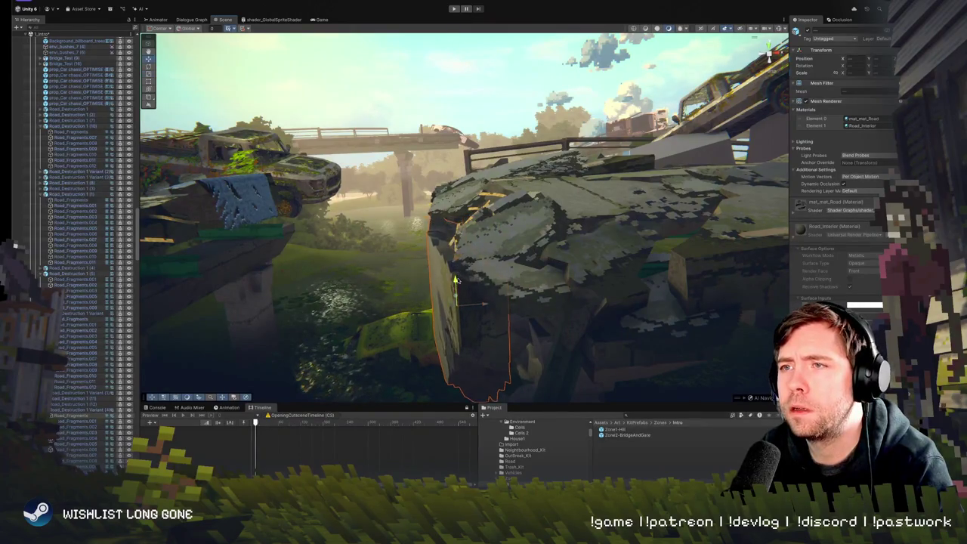
key(f)
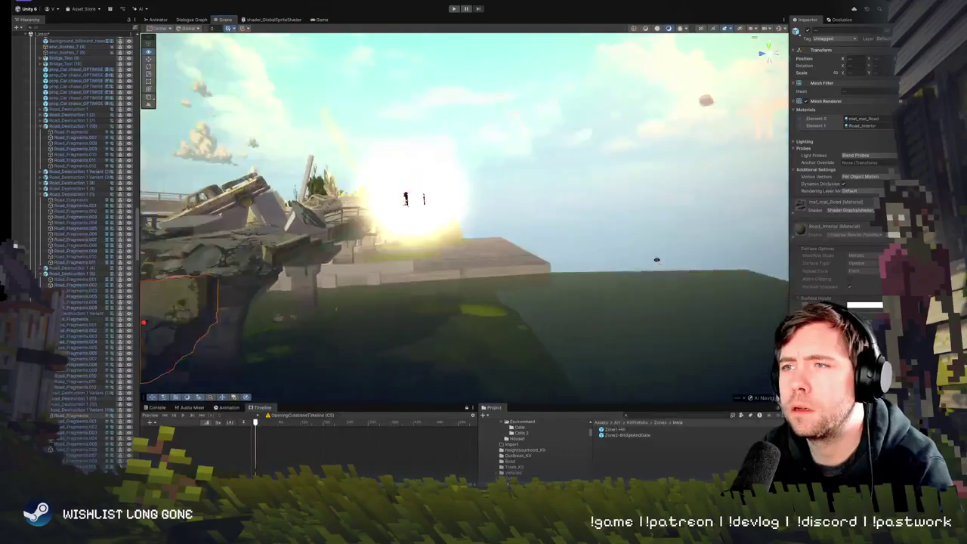
click(521, 264)
drag(507, 266, 462, 254)
click(453, 8)
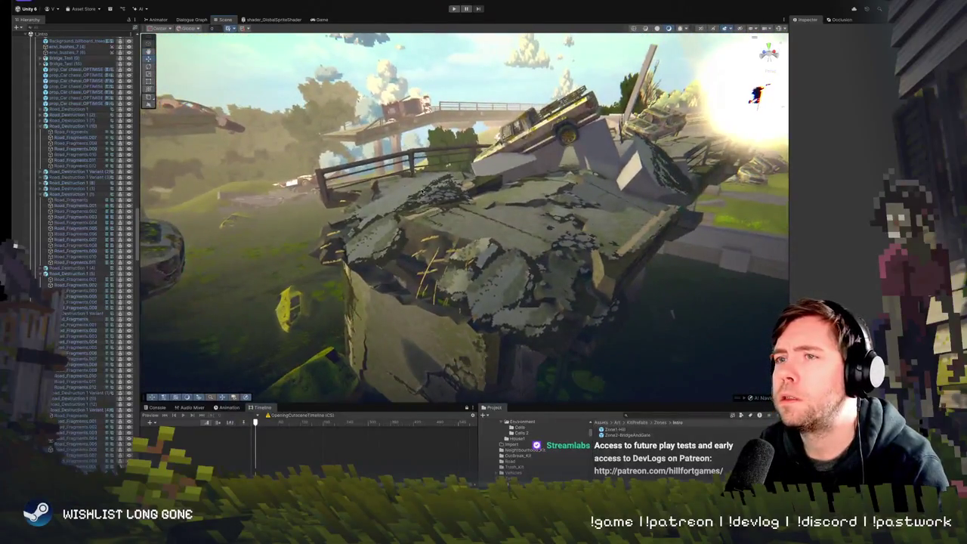
click(421, 191)
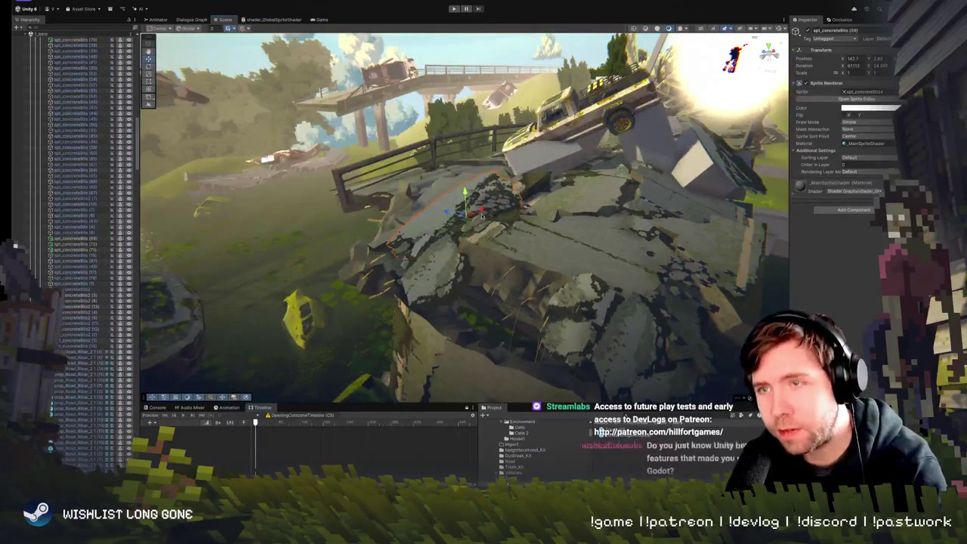
Stand spt_concreteBits (63) upright to about 81 degrees, lower it, and nudge it into place
key(e)
click(520, 288)
drag(501, 316, 424, 315)
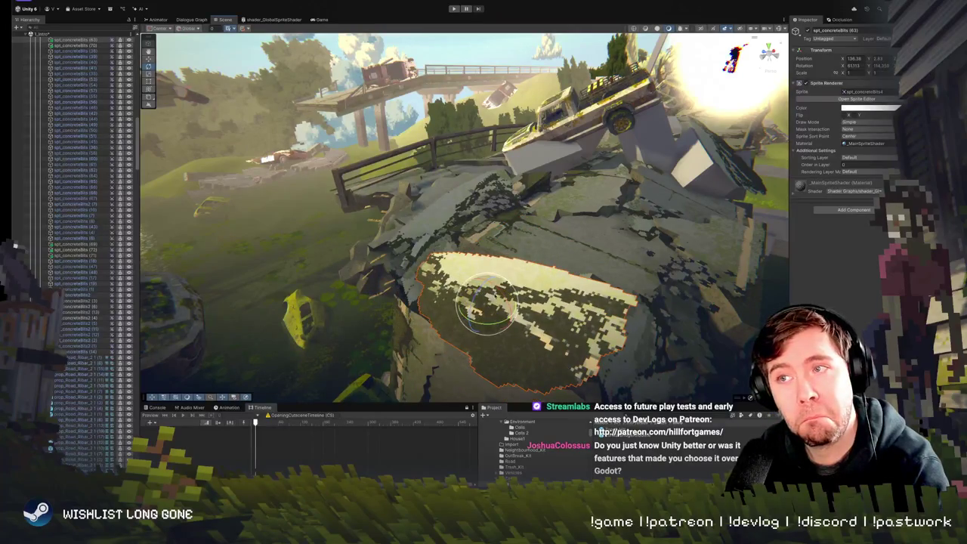
key(ctrl+z)
key(w)
drag(485, 286, 484, 336)
scroll(453, 342, up, 5)
scroll(453, 343, down, 3)
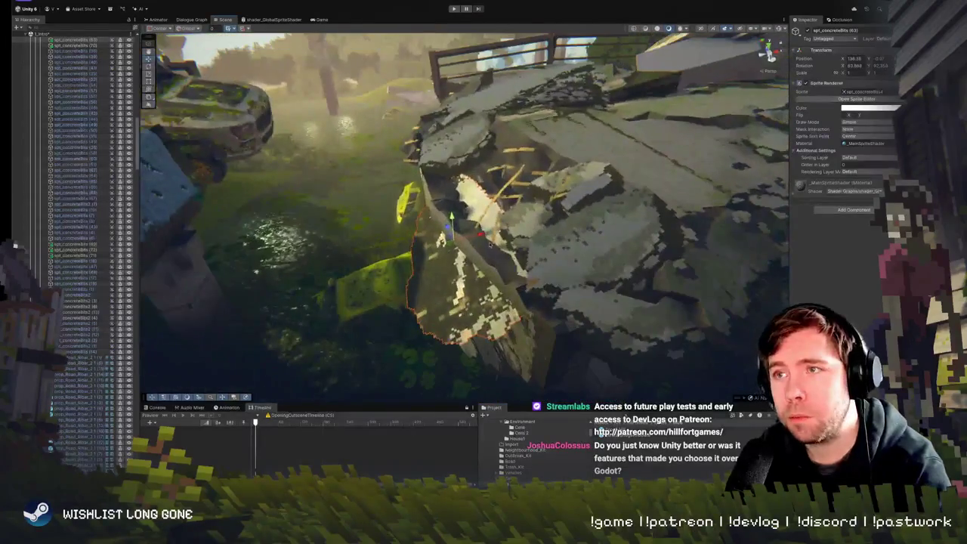
drag(451, 261, 635, 214)
mouse_move(453, 219)
mouse_down()
mouse_move(456, 234)
mouse_move(481, 201)
mouse_up()
key(w)
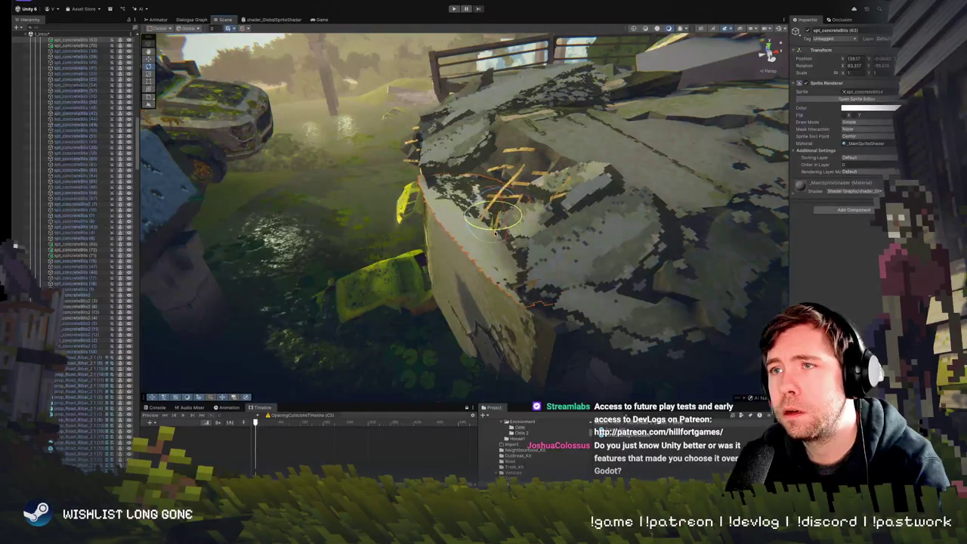
drag(499, 208, 503, 213)
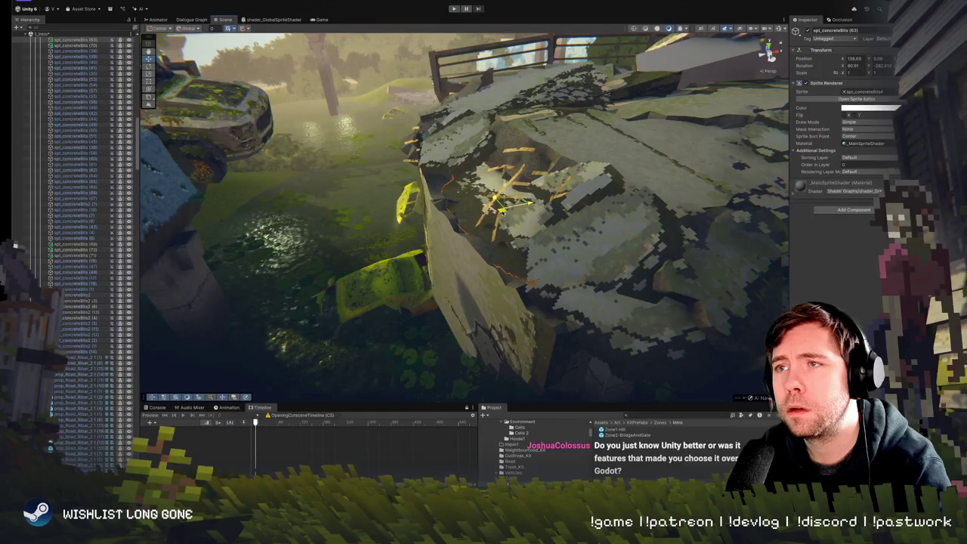
Fly toward the ruined bridge and select spt_concreteBits2 (14) on the slab edge
key(w)
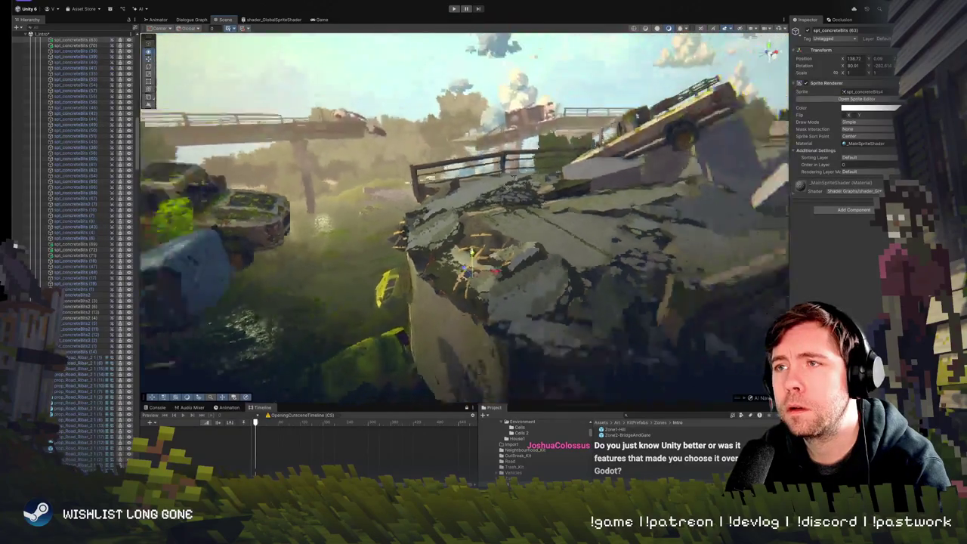
key(w)
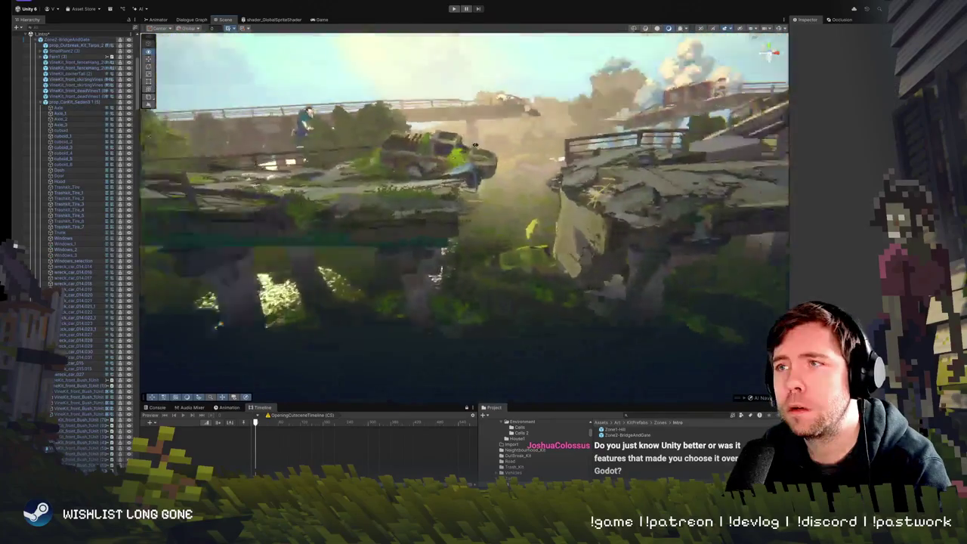
key(w)
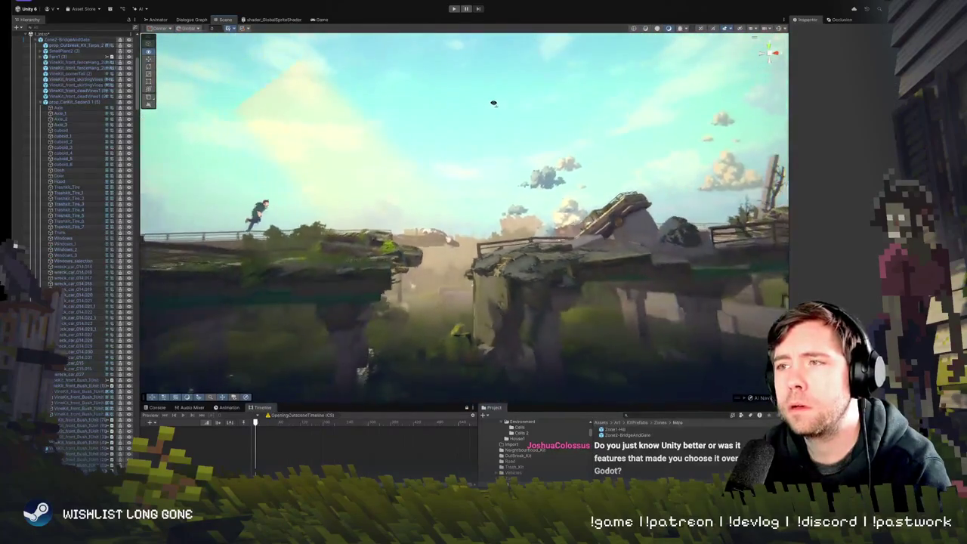
key(w)
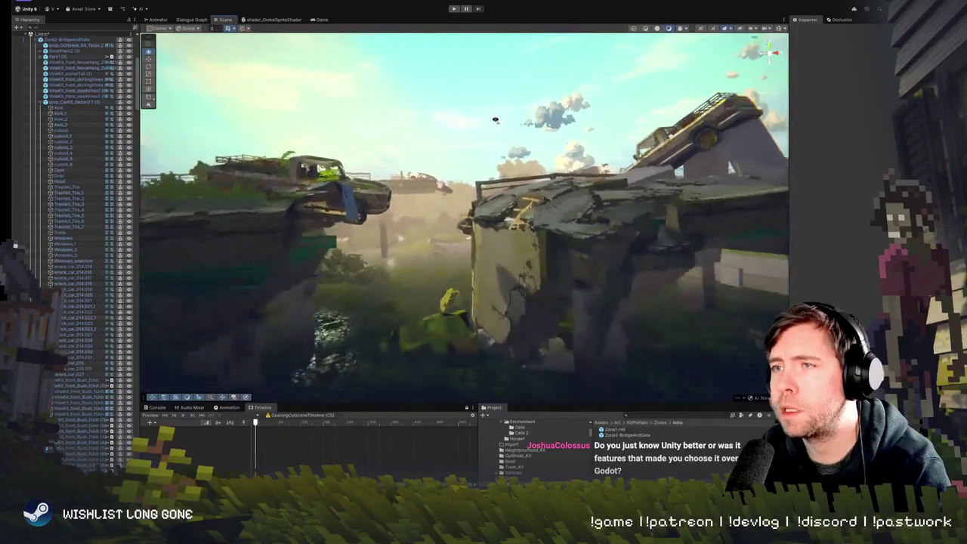
key(w)
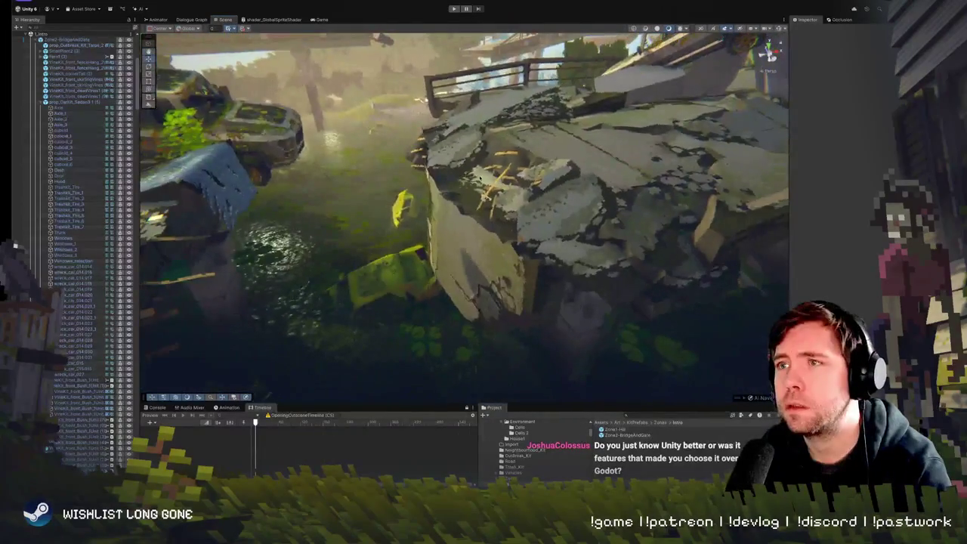
click(518, 194)
key(w)
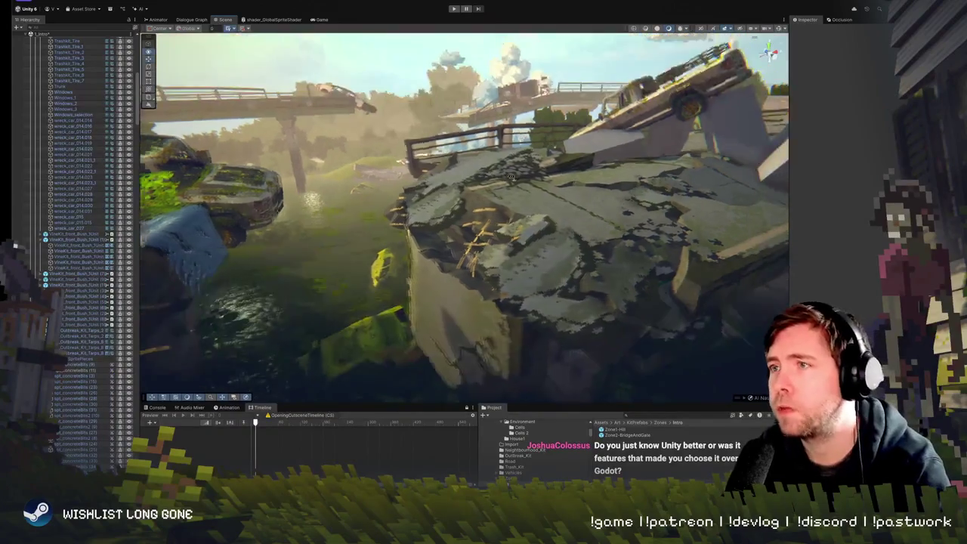
click(415, 266)
key(w)
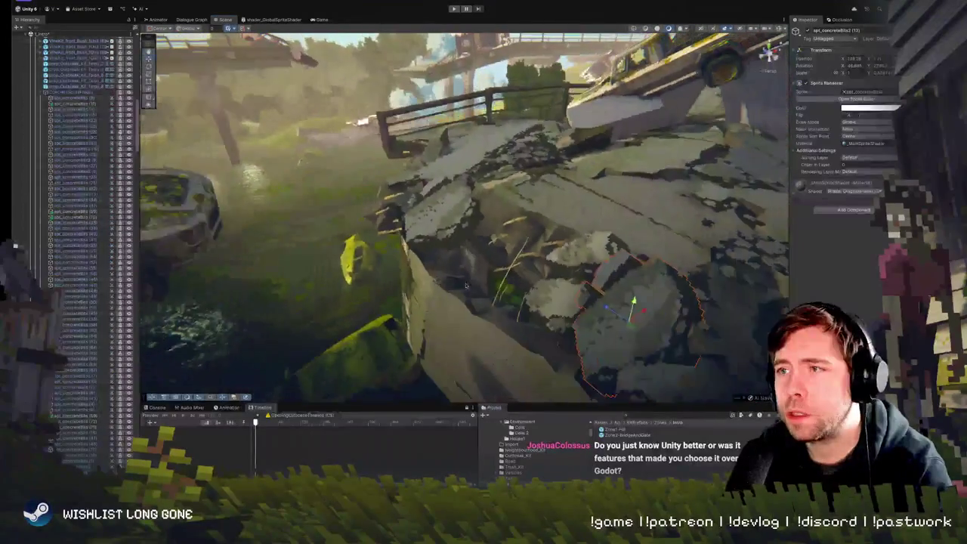
click(499, 249)
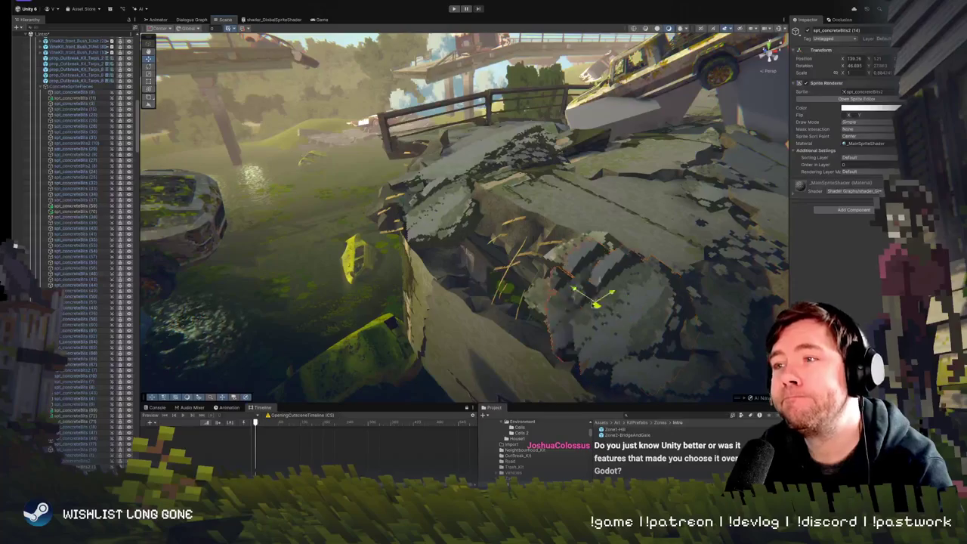
click(508, 243)
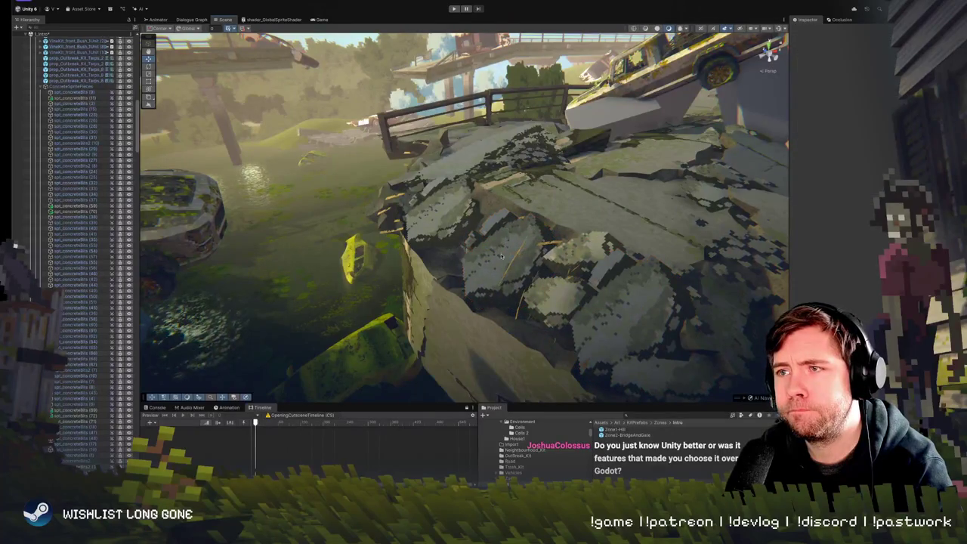
click(501, 256)
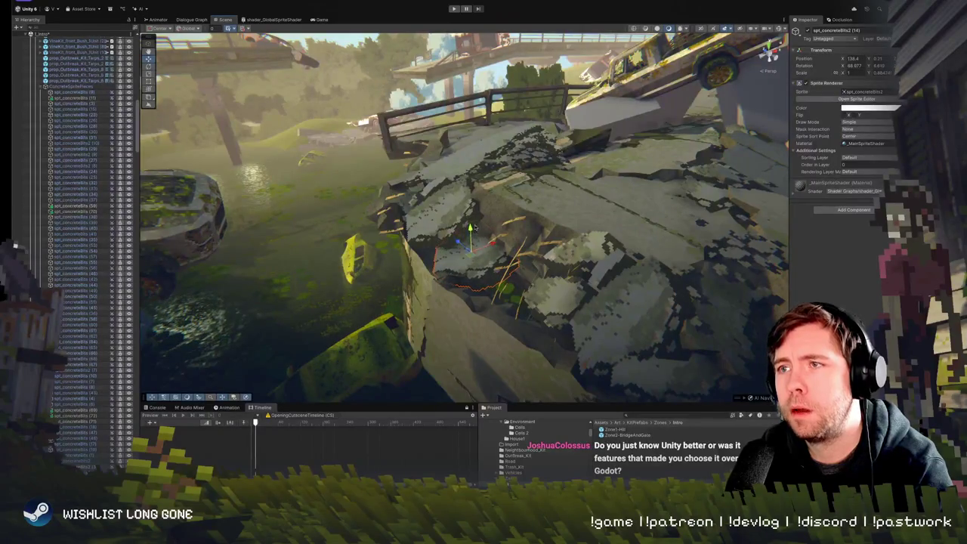
Rotate spt_concreteBits2 (14) to a shallower angle of about 71 degrees, then deselect it
scroll(477, 233, down, 5)
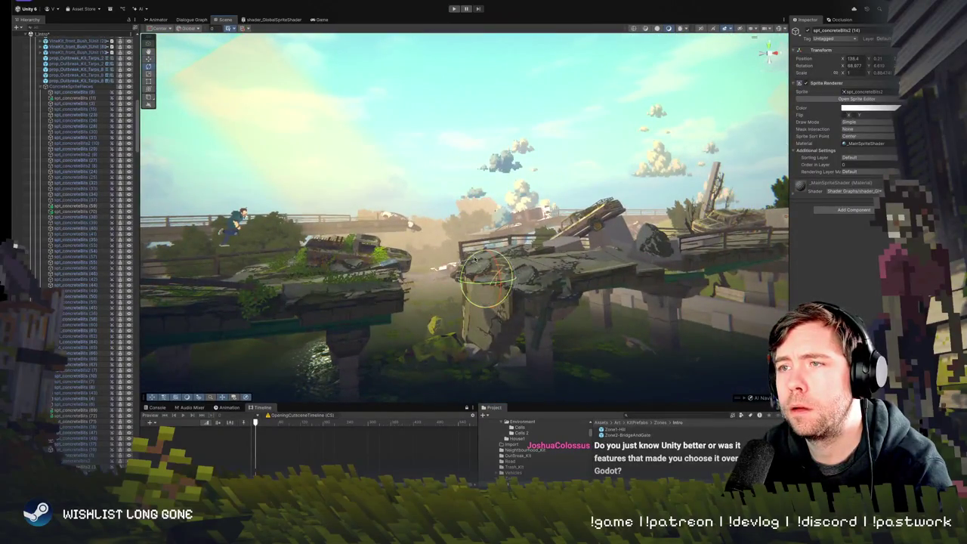
scroll(484, 272, up, 8)
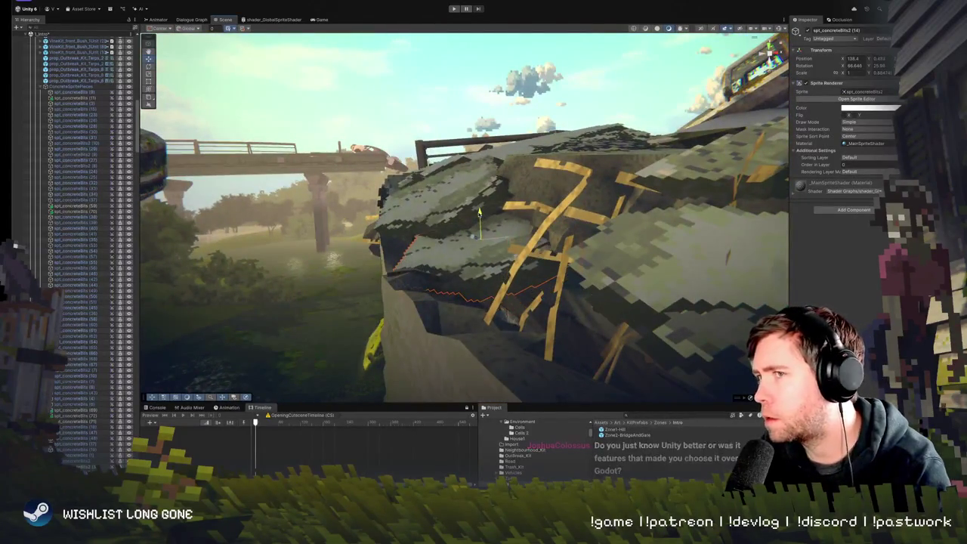
mouse_move(476, 242)
mouse_down()
mouse_move(663, 219)
mouse_move(622, 237)
mouse_move(491, 243)
mouse_move(494, 264)
mouse_move(521, 242)
mouse_up()
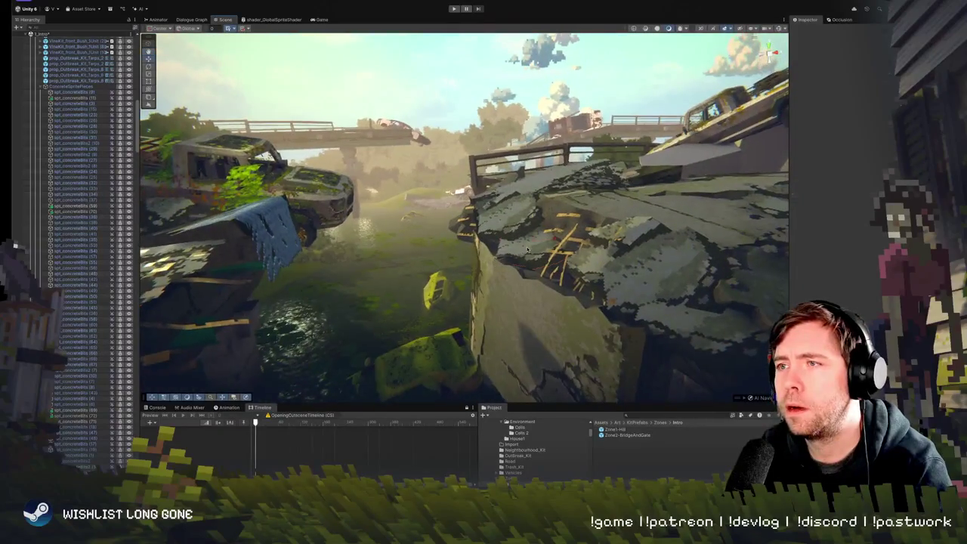
click(529, 231)
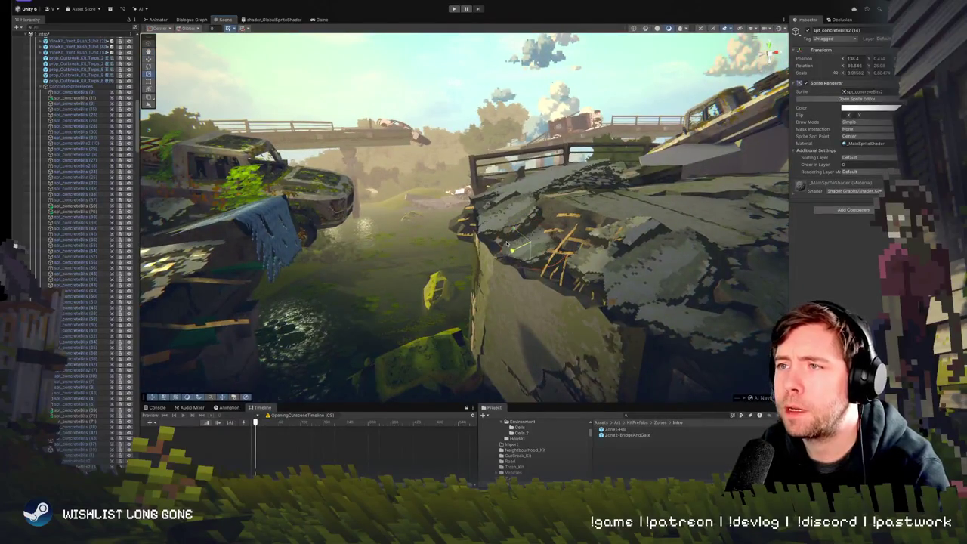
key(e)
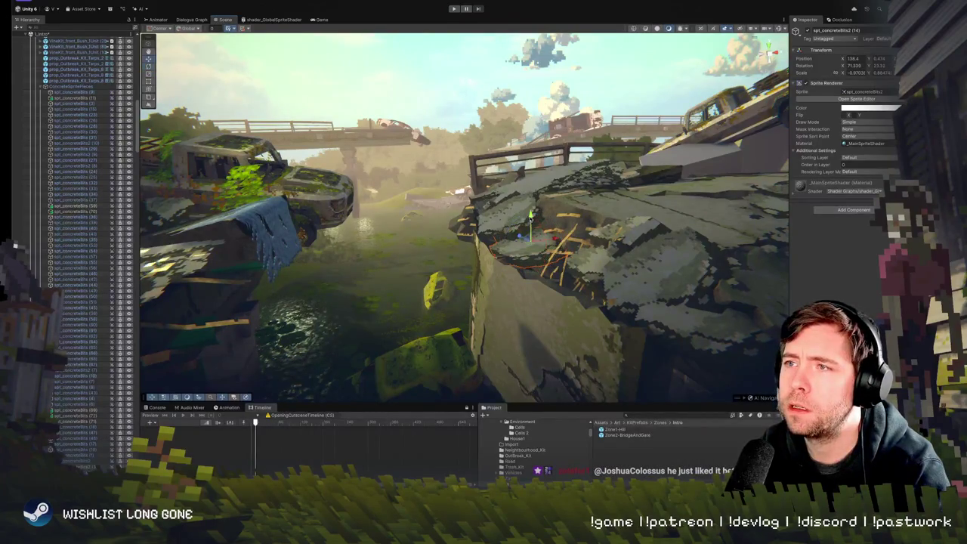
mouse_move(529, 231)
mouse_down()
mouse_move(498, 240)
mouse_move(531, 248)
mouse_up()
click(533, 250)
click(512, 246)
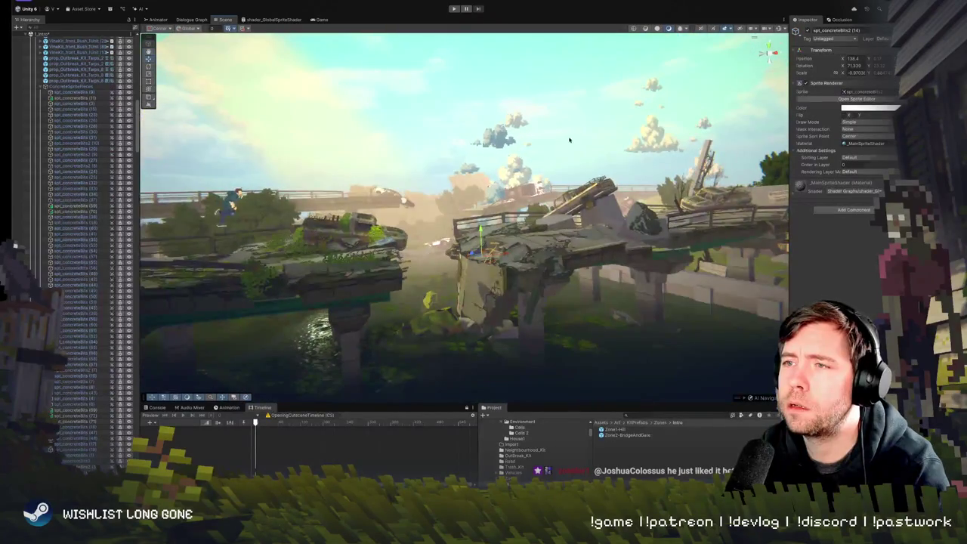
click(559, 148)
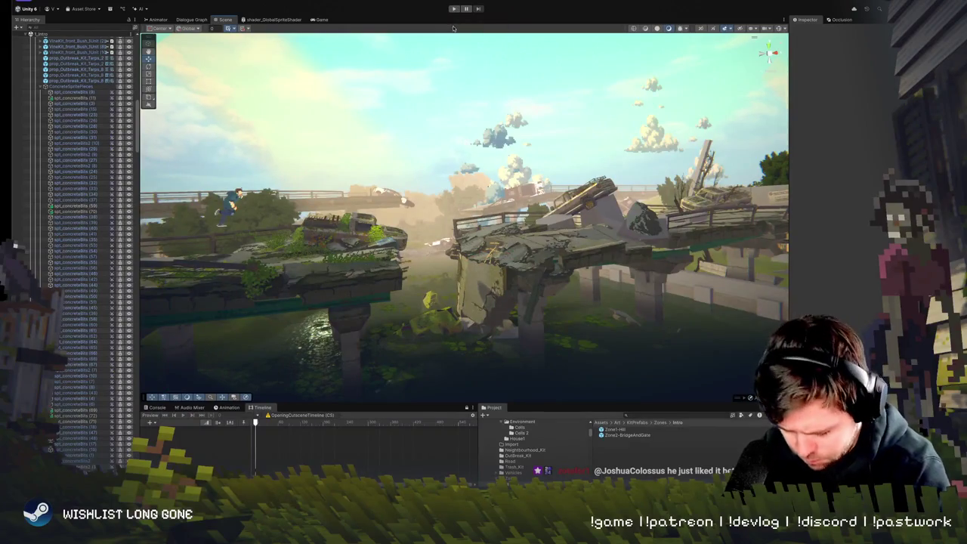
click(454, 8)
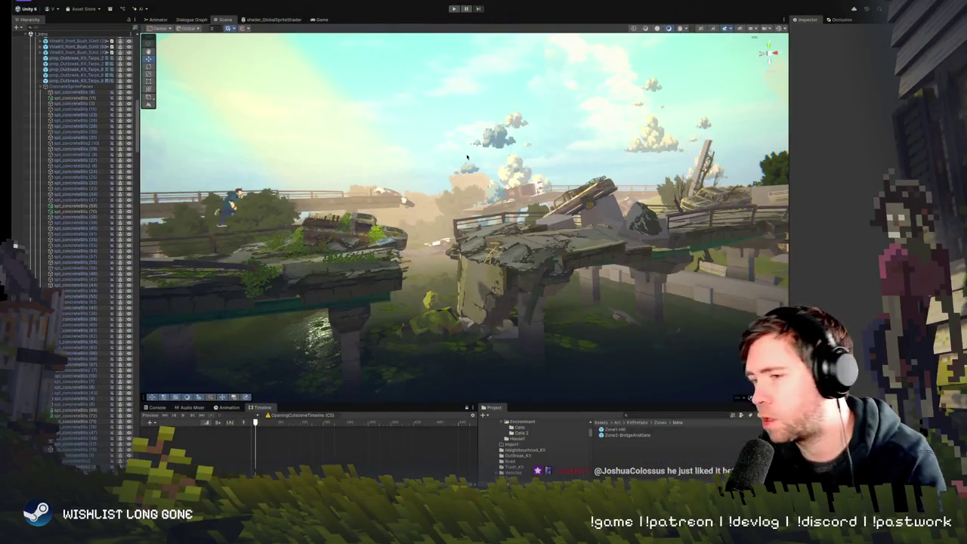
scroll(414, 345, up, 10)
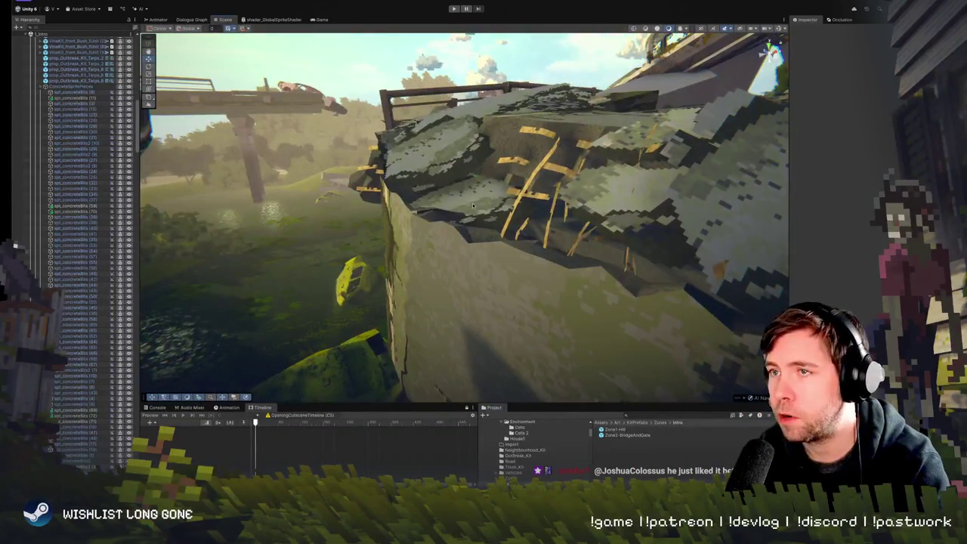
click(484, 181)
scroll(458, 259, up, 3)
mouse_move(459, 260)
mouse_down()
mouse_move(431, 256)
mouse_move(488, 244)
mouse_move(492, 215)
mouse_move(446, 219)
mouse_up()
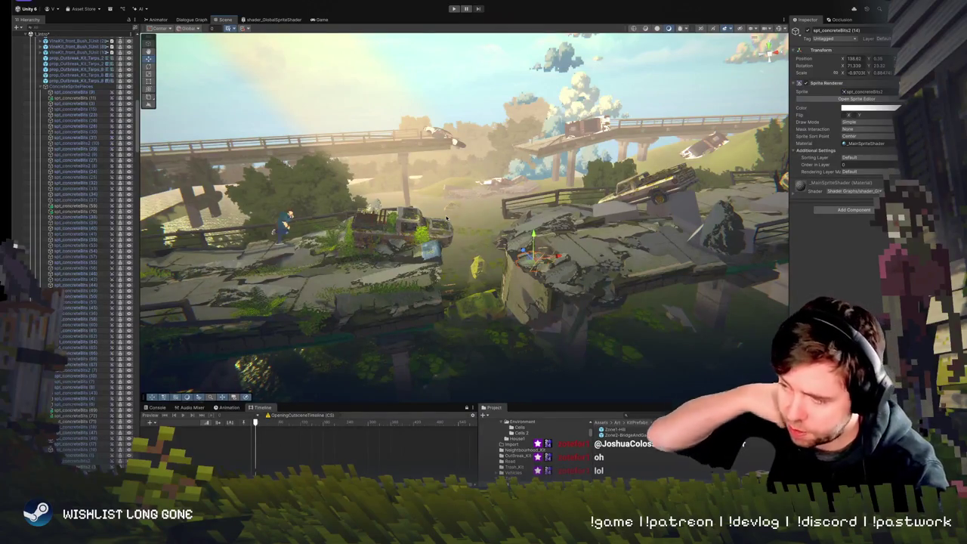
mouse_move(390, 234)
mouse_down()
mouse_move(491, 258)
mouse_move(514, 285)
mouse_move(479, 278)
mouse_up()
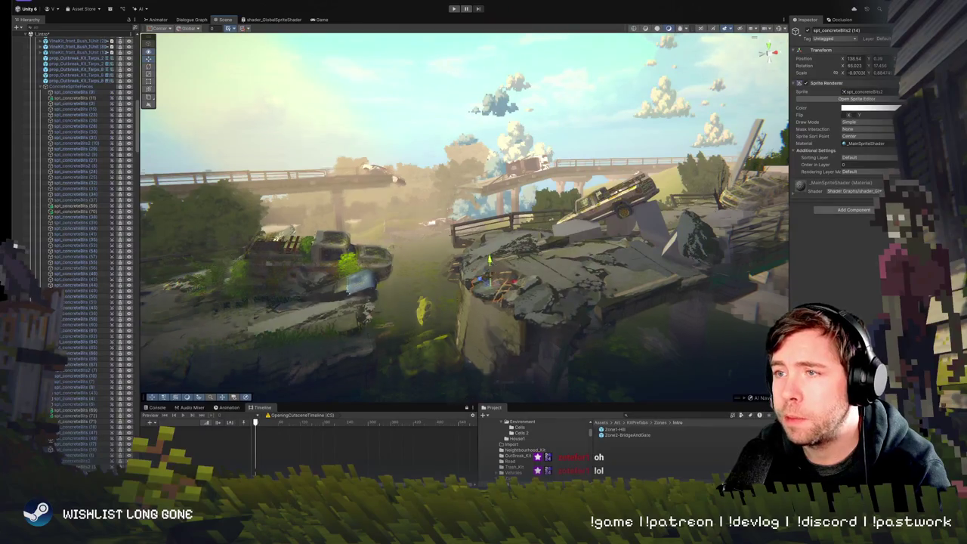
scroll(489, 286, up, 5)
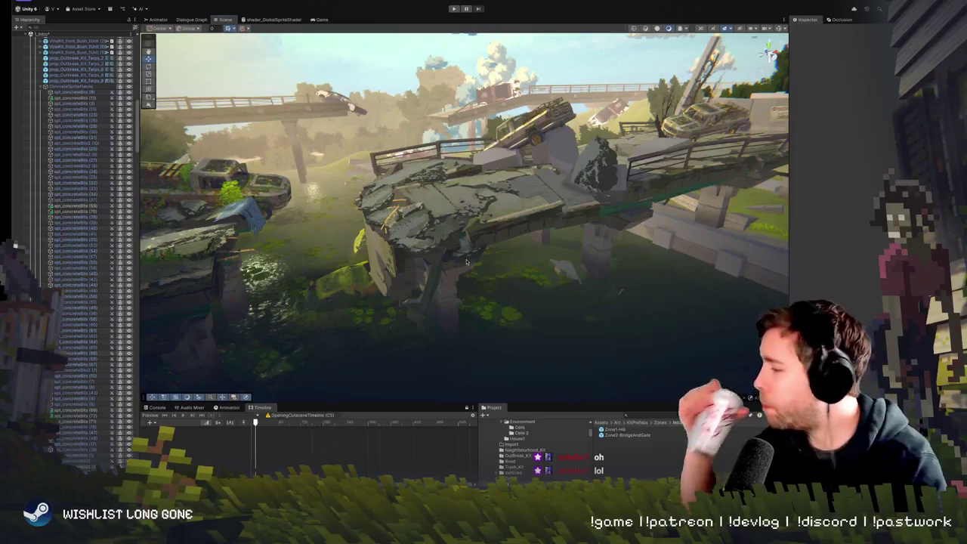
mouse_move(466, 262)
mouse_down()
mouse_move(430, 226)
mouse_move(476, 238)
mouse_up()
Nudge a concrete bit on the broken bridge edge slightly along X and frame it
click(511, 243)
key(e)
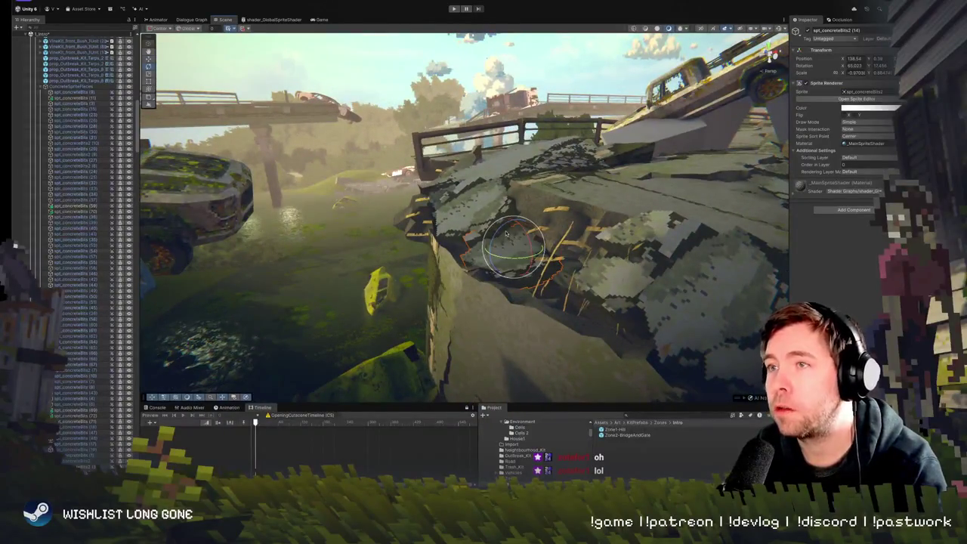
key(w)
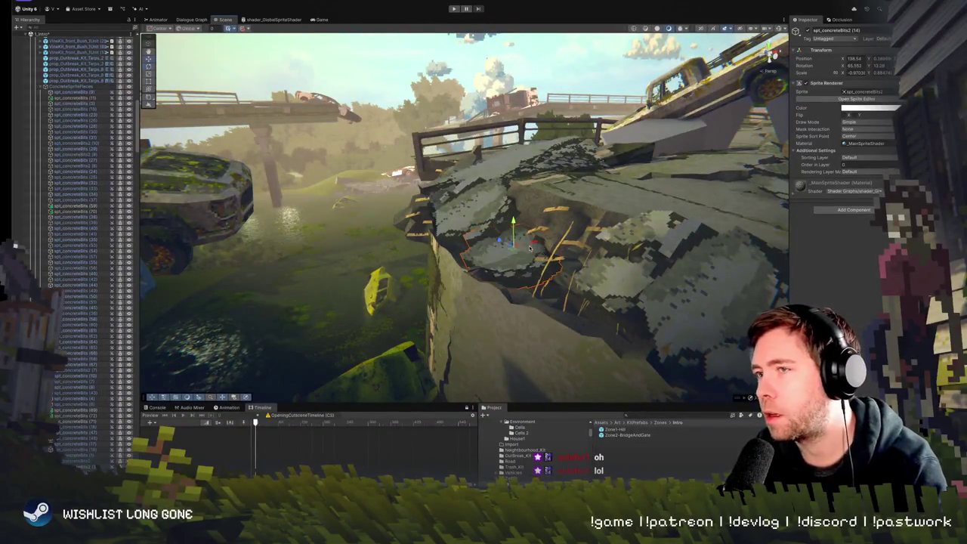
mouse_move(504, 245)
mouse_down()
mouse_move(501, 221)
mouse_move(516, 230)
mouse_up()
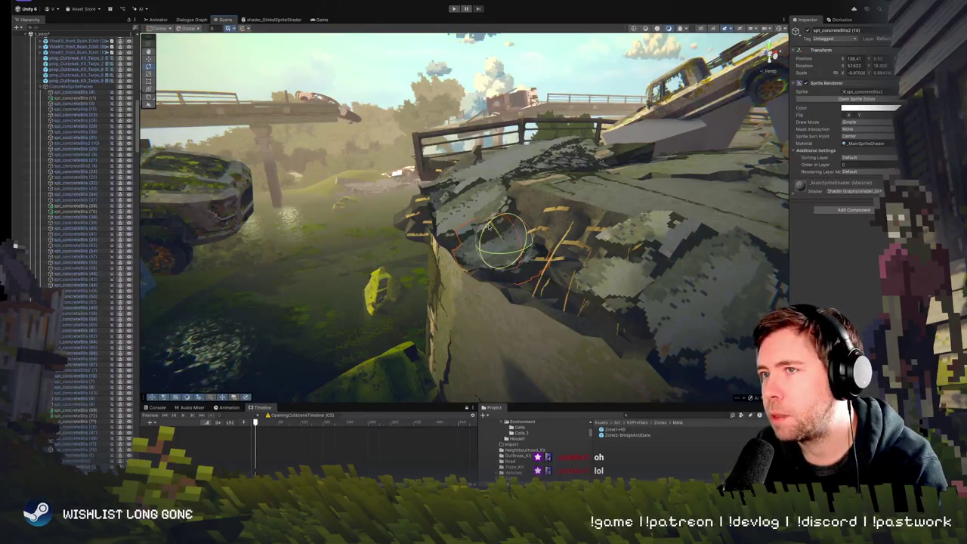
key(f)
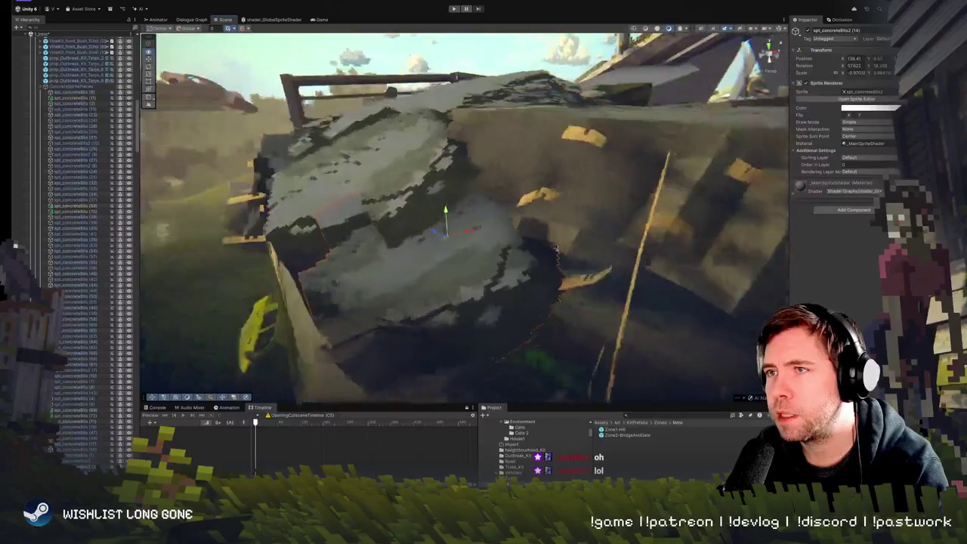
drag(423, 230, 599, 230)
Re-tilt the neighbouring concrete-bits sprite to about 57 degrees, then deselect it
click(526, 225)
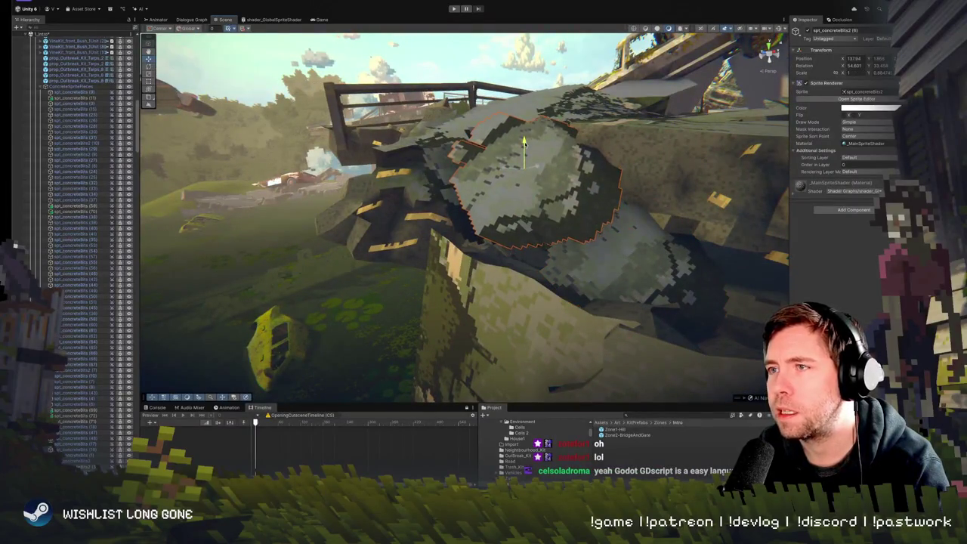
key(e)
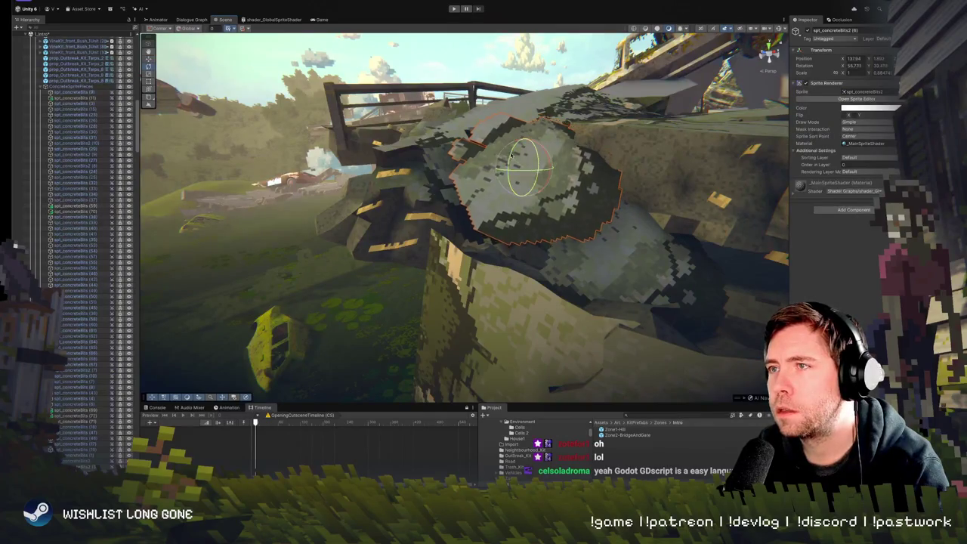
mouse_move(519, 161)
mouse_down()
mouse_move(501, 187)
mouse_move(601, 212)
mouse_up()
click(721, 177)
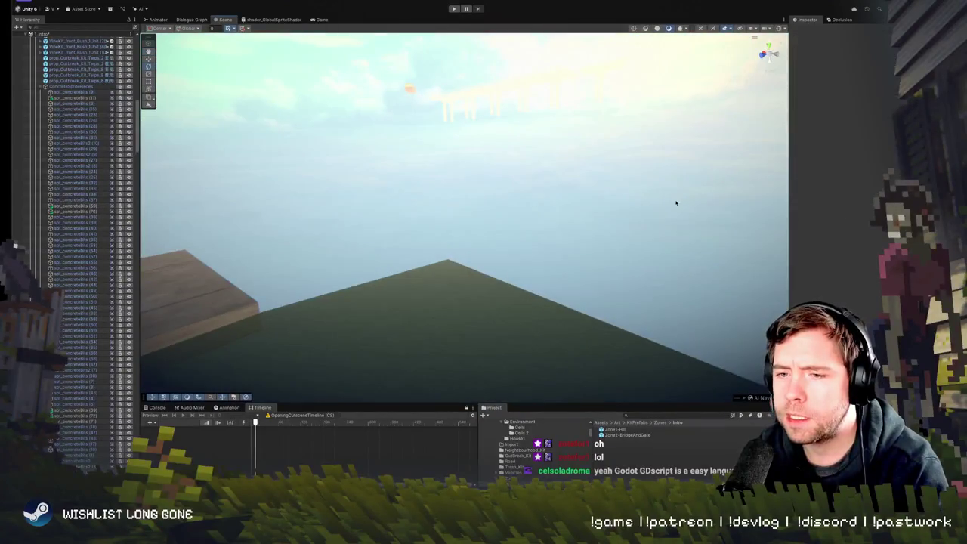
scroll(682, 201, down, 5)
scroll(429, 221, down, 5)
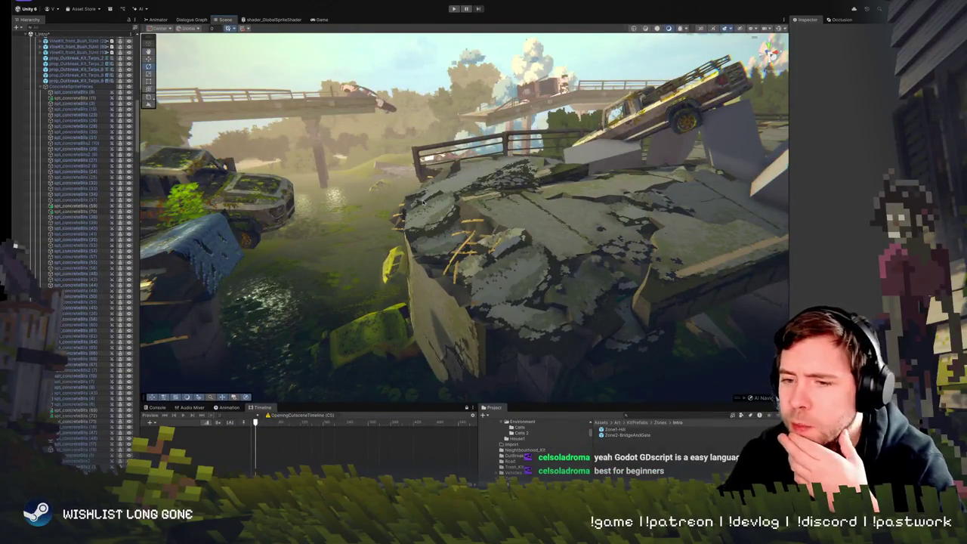
drag(447, 237, 464, 228)
click(465, 227)
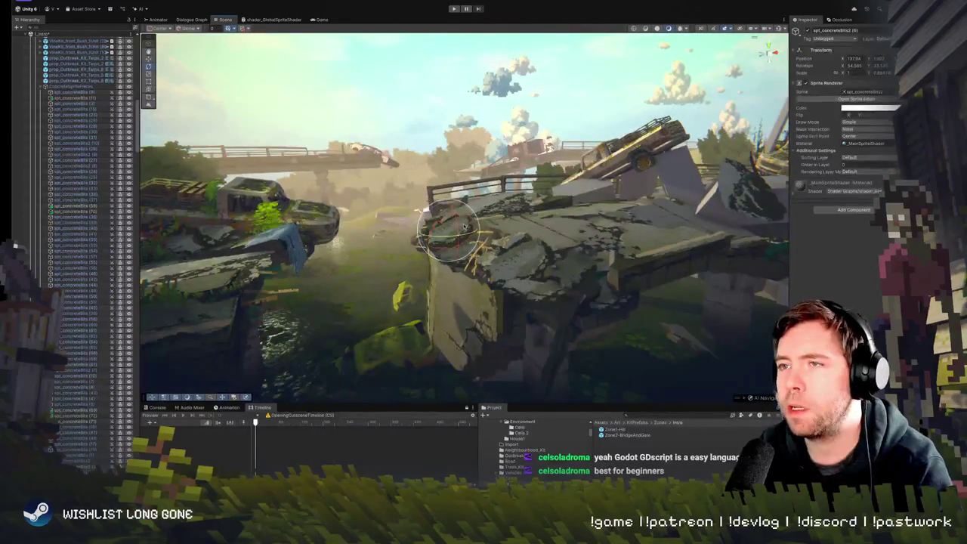
key(f)
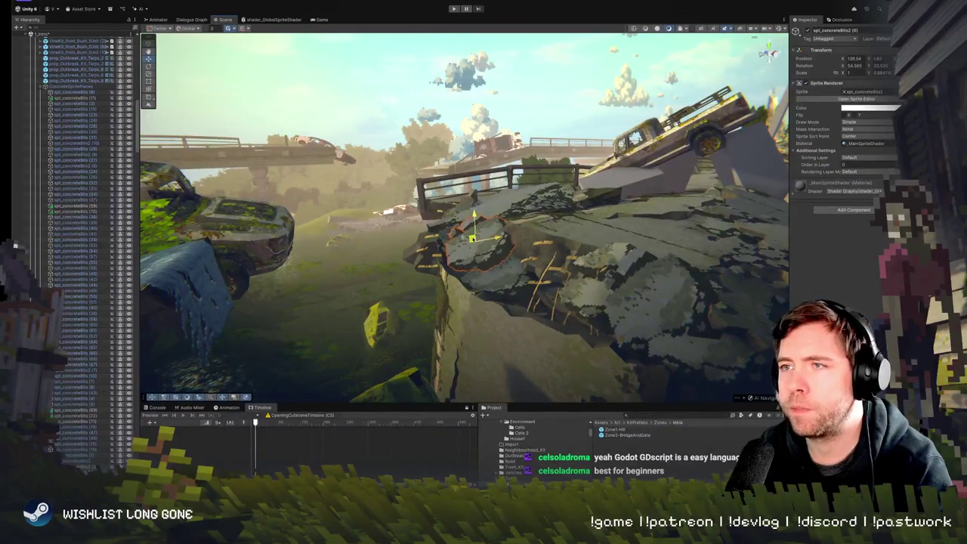
mouse_move(490, 237)
mouse_down()
mouse_move(470, 151)
mouse_move(382, 161)
mouse_move(557, 129)
mouse_move(462, 233)
mouse_up()
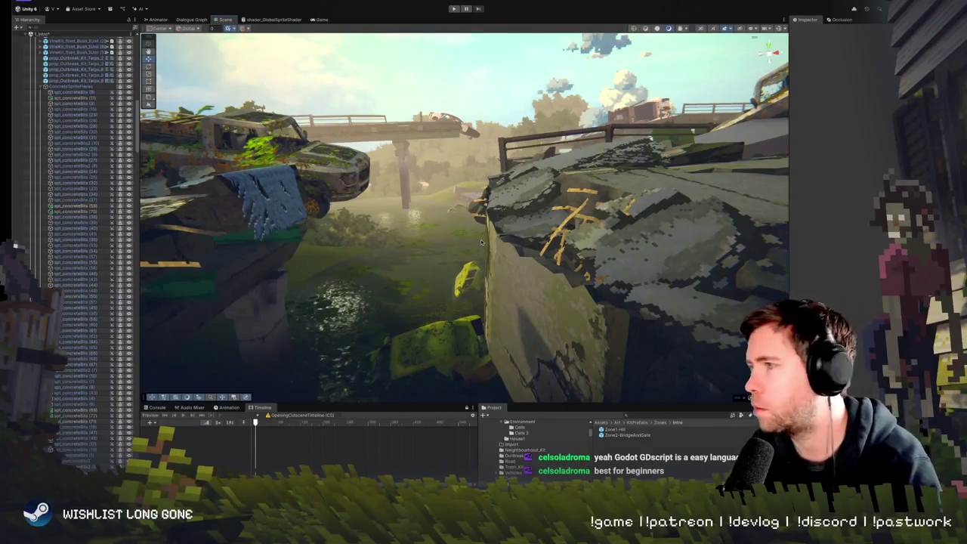
mouse_move(481, 274)
mouse_down()
mouse_move(584, 290)
mouse_move(627, 319)
mouse_move(672, 318)
mouse_move(477, 249)
mouse_move(498, 228)
mouse_up()
click(584, 290)
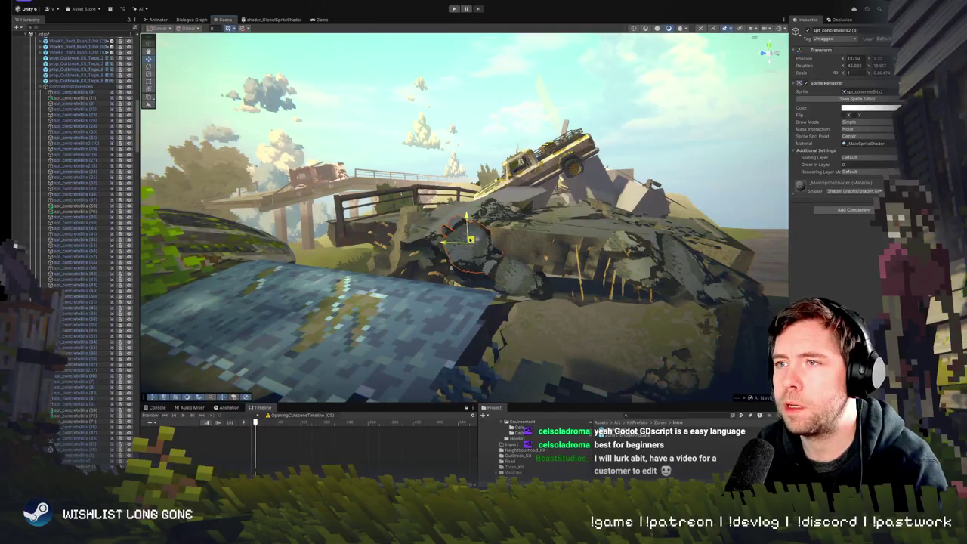
drag(518, 244, 448, 232)
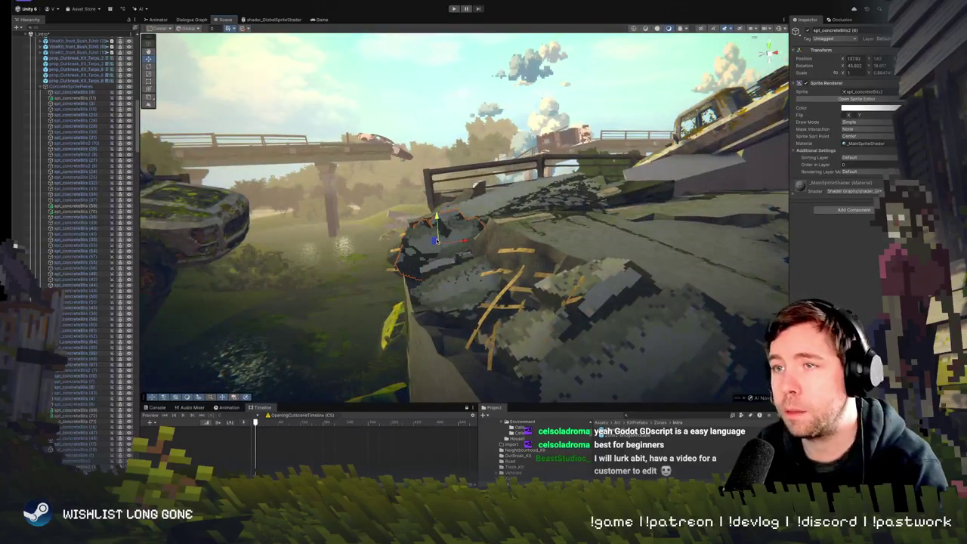
click(436, 240)
mouse_move(482, 296)
mouse_down()
mouse_move(604, 301)
mouse_move(614, 284)
mouse_move(541, 250)
mouse_move(498, 255)
mouse_move(519, 221)
mouse_up()
click(657, 303)
click(520, 222)
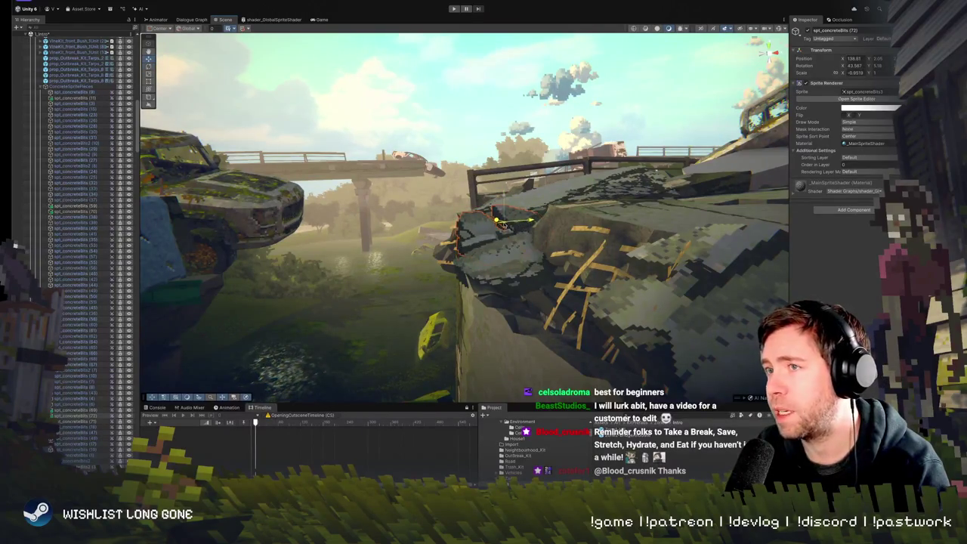
drag(520, 221, 524, 200)
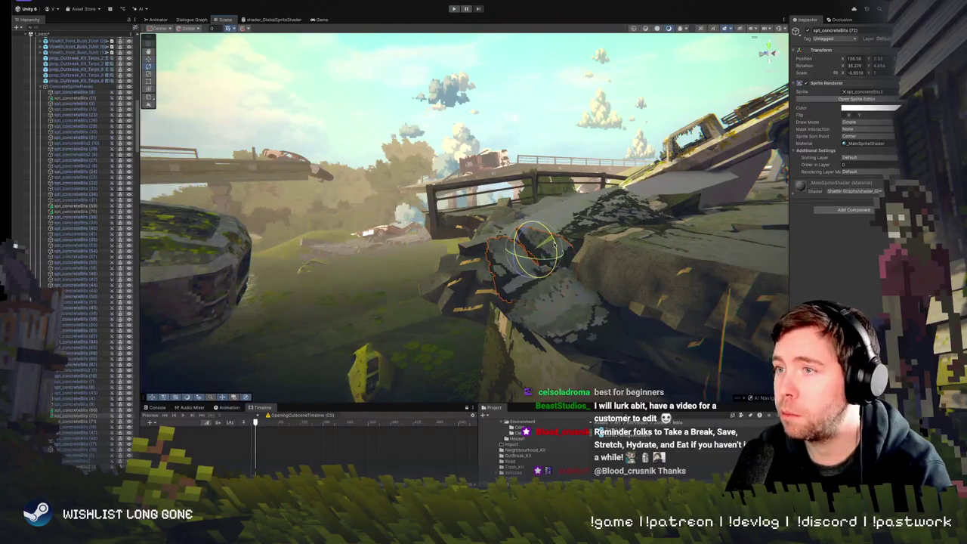
mouse_move(523, 272)
mouse_down()
mouse_move(693, 234)
mouse_move(497, 268)
mouse_move(494, 232)
mouse_move(498, 246)
mouse_up()
click(498, 246)
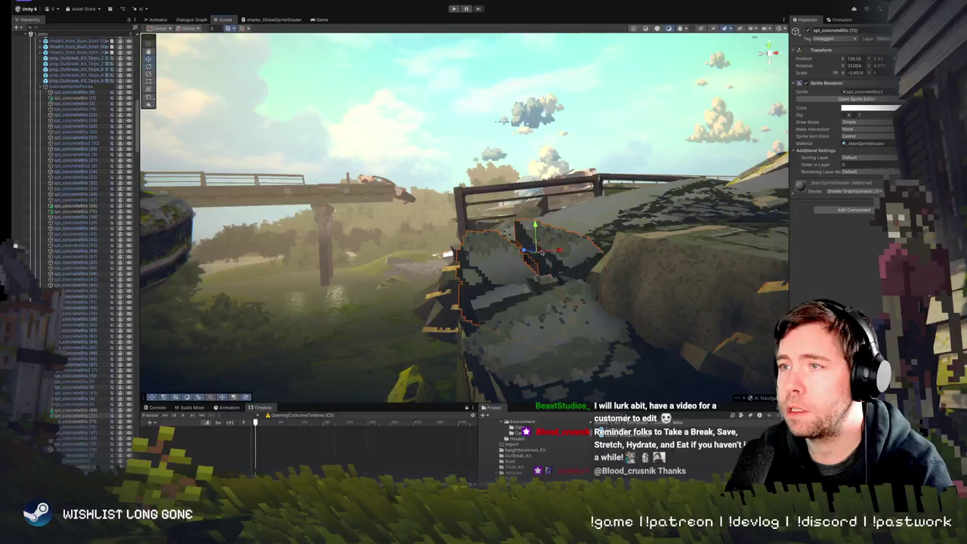
mouse_move(498, 245)
mouse_down()
mouse_move(691, 249)
mouse_move(463, 272)
mouse_move(593, 244)
mouse_up()
click(691, 248)
click(592, 245)
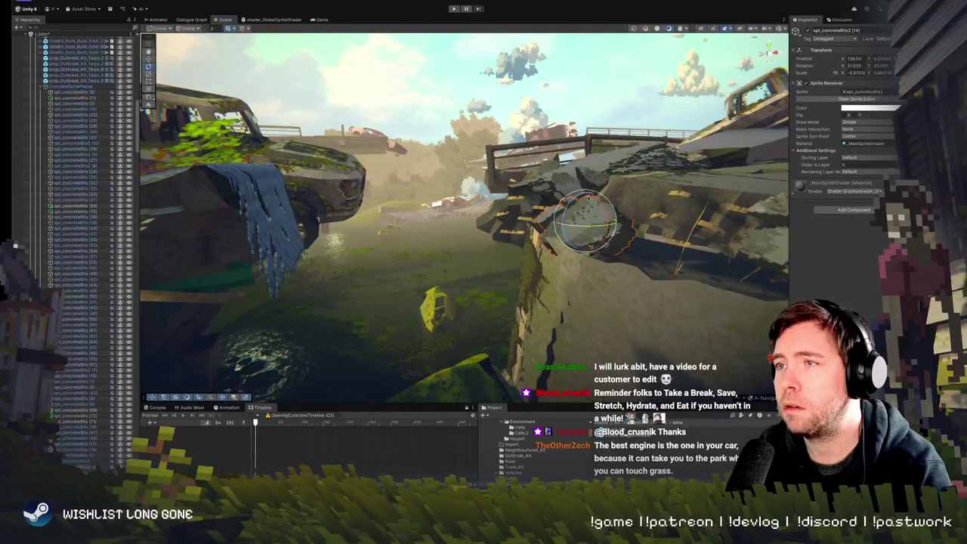
mouse_move(574, 233)
mouse_down()
mouse_move(390, 255)
mouse_move(418, 261)
mouse_up()
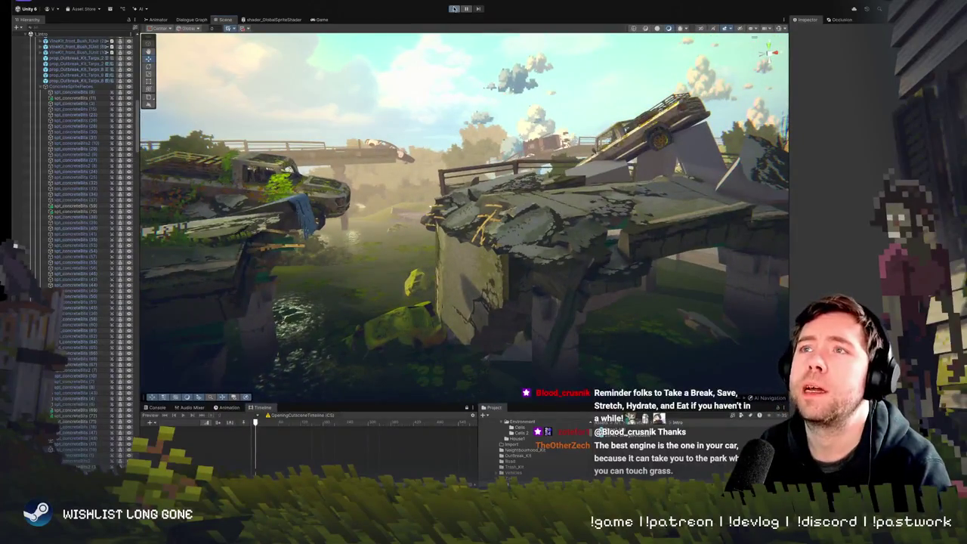
click(454, 9)
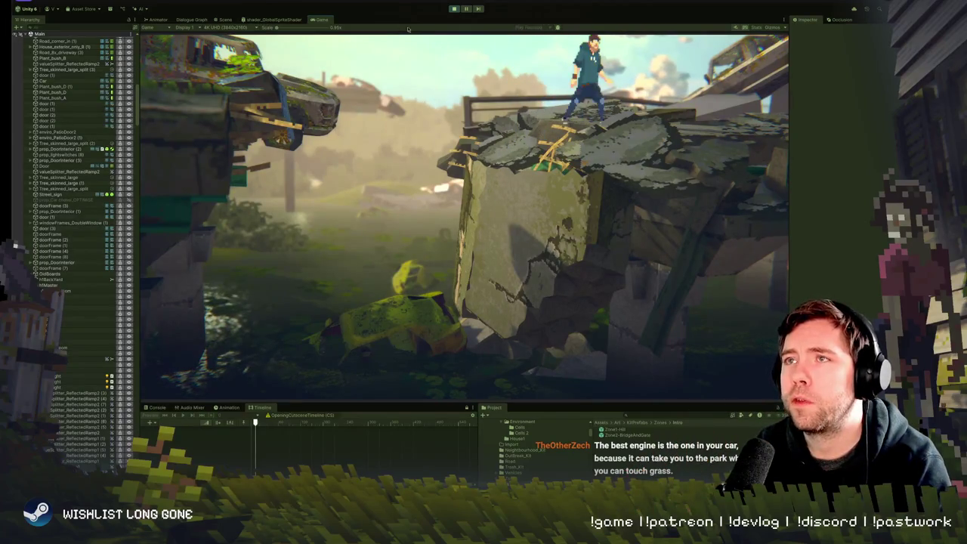
click(454, 9)
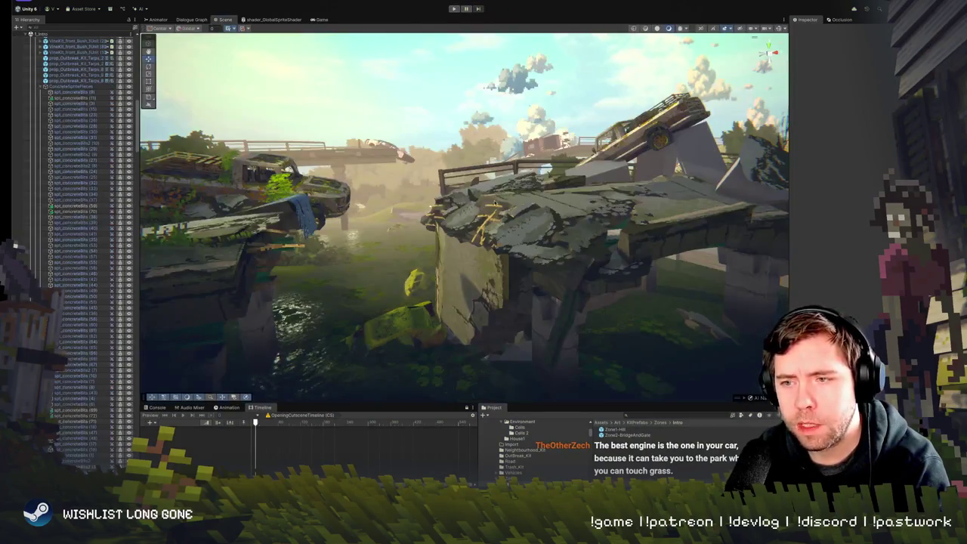
drag(484, 212, 498, 215)
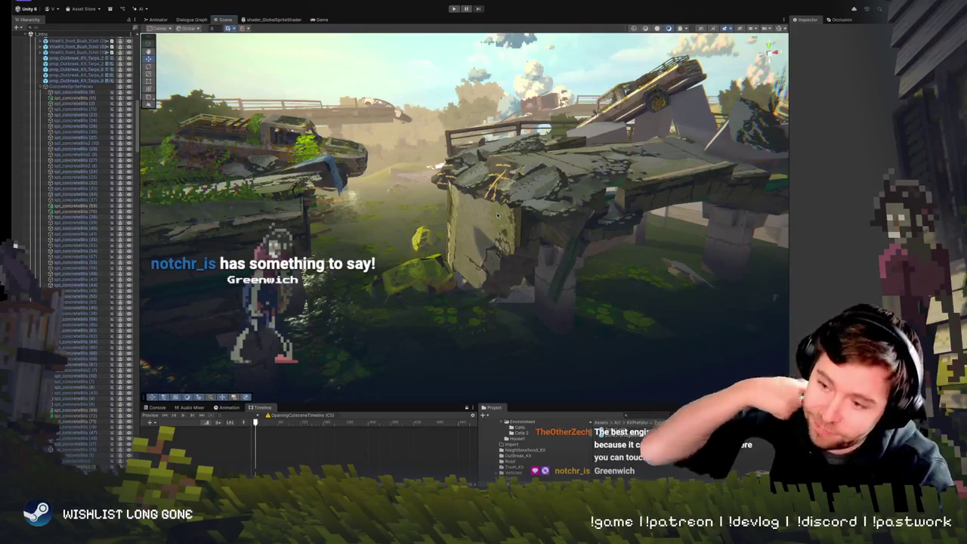
drag(503, 189, 479, 176)
click(480, 176)
key(f)
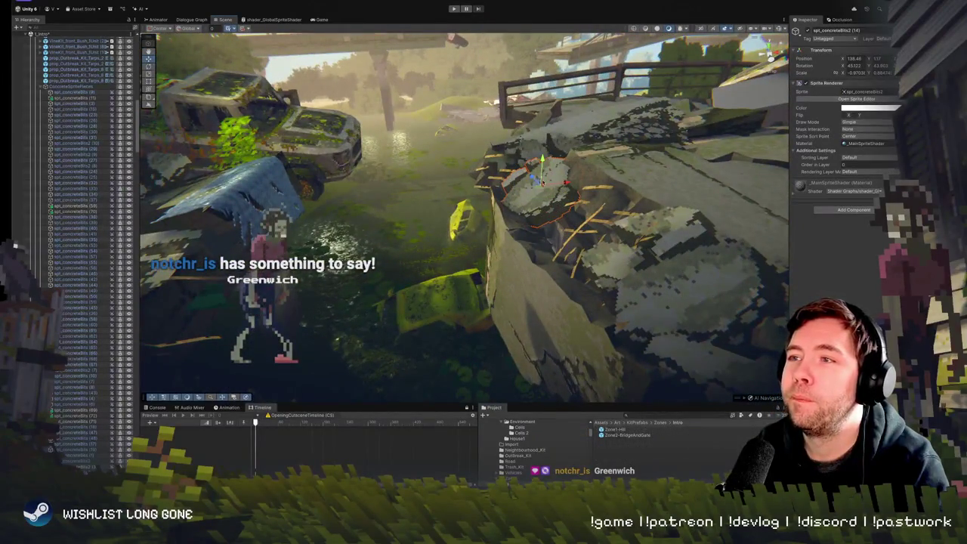
mouse_move(532, 176)
mouse_down()
mouse_move(595, 157)
mouse_move(571, 132)
mouse_move(590, 235)
mouse_move(522, 223)
mouse_move(584, 279)
mouse_move(598, 323)
mouse_move(541, 304)
mouse_move(560, 275)
mouse_move(527, 182)
mouse_move(514, 176)
mouse_move(531, 239)
mouse_move(502, 253)
mouse_move(535, 249)
mouse_move(581, 271)
mouse_up()
click(597, 234)
click(572, 306)
click(527, 182)
click(583, 271)
click(583, 272)
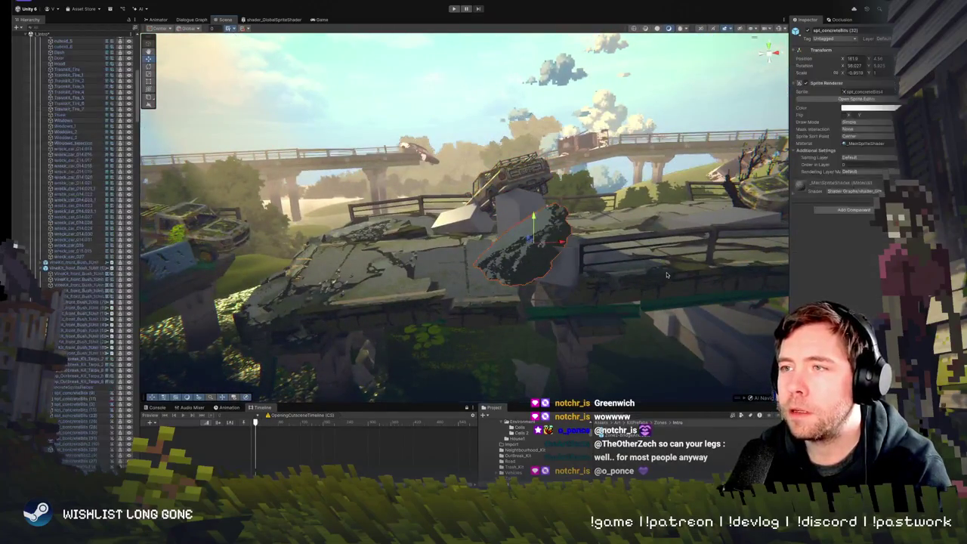
mouse_move(666, 275)
mouse_down()
mouse_move(694, 304)
mouse_move(706, 298)
mouse_up()
click(505, 151)
drag(505, 152, 536, 241)
click(539, 255)
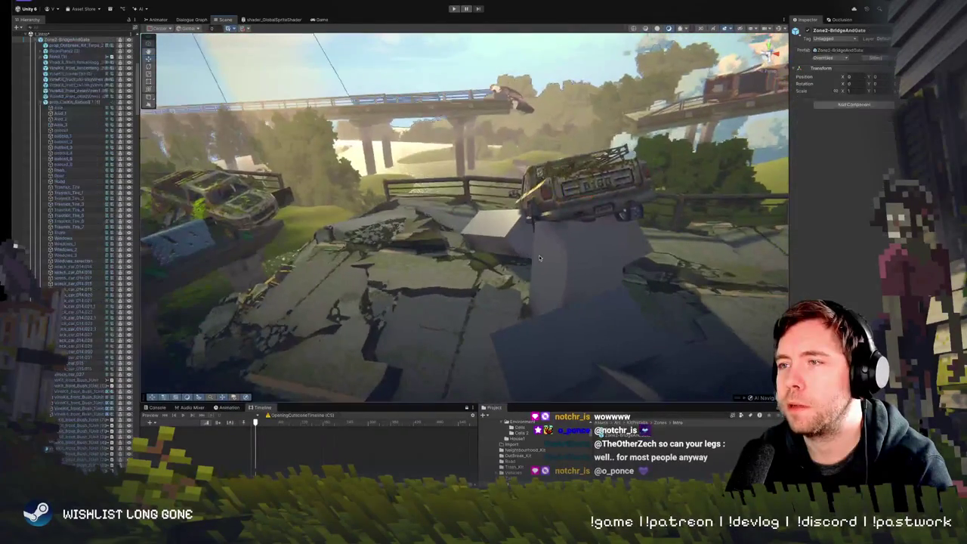
mouse_move(613, 262)
mouse_down()
mouse_move(581, 245)
mouse_move(649, 266)
mouse_move(705, 257)
mouse_move(696, 246)
mouse_up()
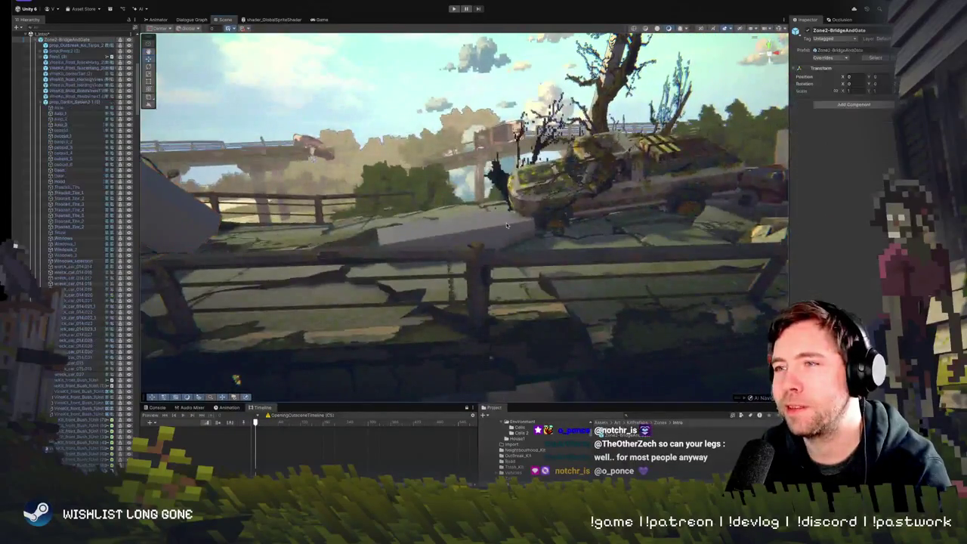
click(507, 225)
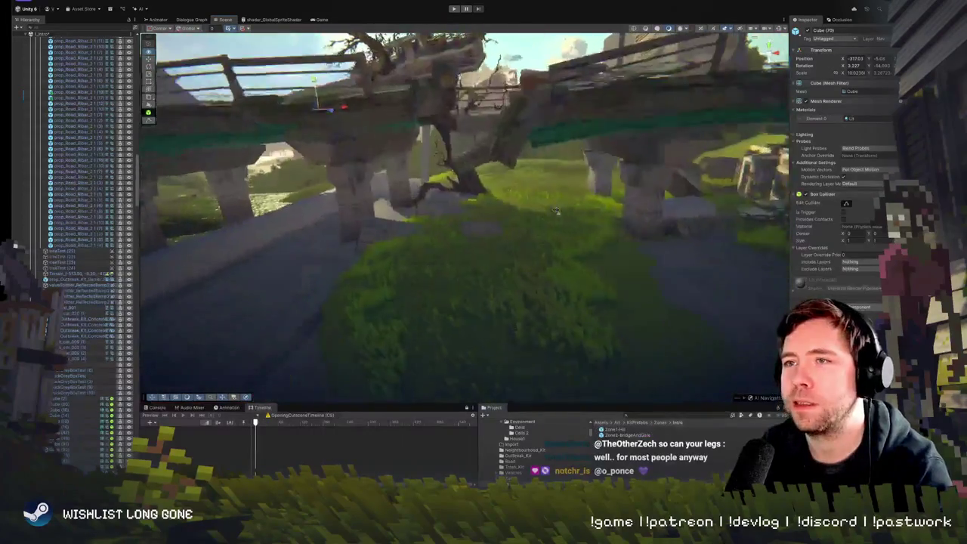
drag(556, 211, 560, 182)
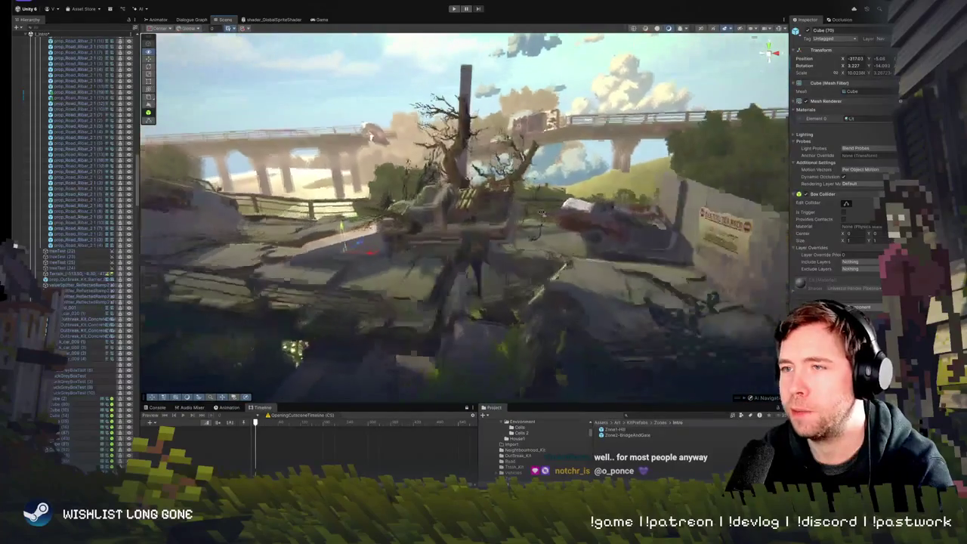
mouse_move(539, 214)
mouse_down()
mouse_move(576, 200)
mouse_move(549, 197)
mouse_move(589, 188)
mouse_move(499, 244)
mouse_move(563, 264)
mouse_move(646, 228)
mouse_up()
click(499, 244)
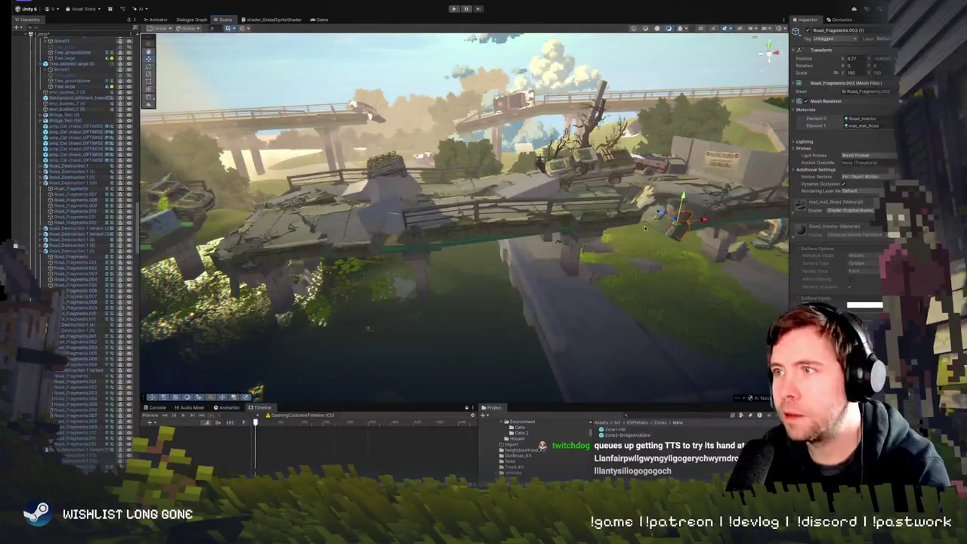
Frame Road_Fragments.003 (1), tilt it with the Rotate gizmo and lower it toward the pillar
mouse_move(257, 389)
mouse_down()
mouse_move(436, 242)
mouse_move(425, 216)
mouse_up()
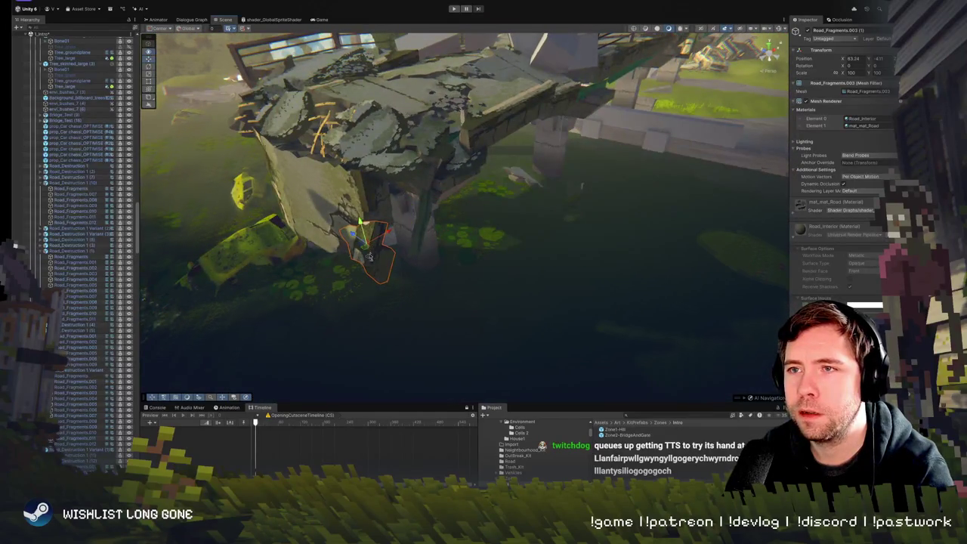
key(f)
drag(536, 176, 515, 207)
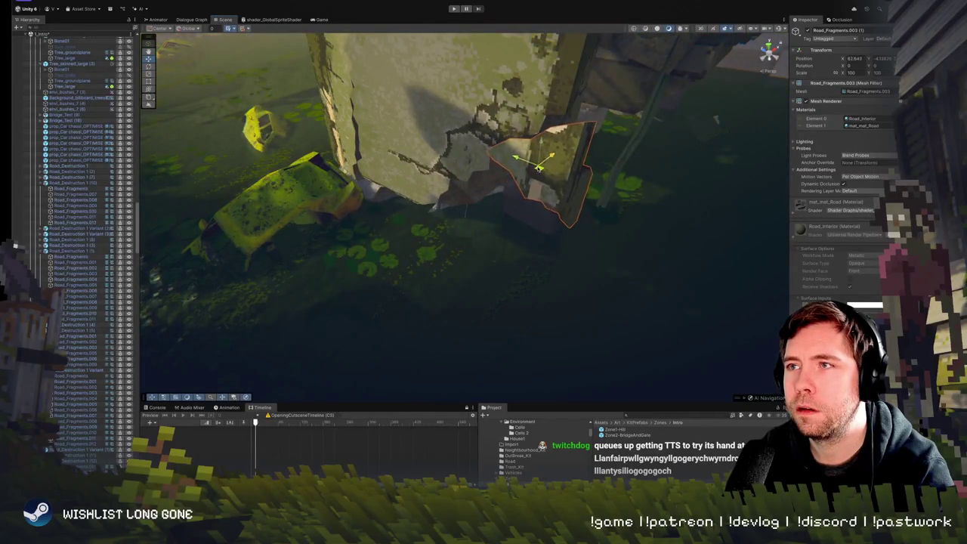
drag(528, 155, 531, 160)
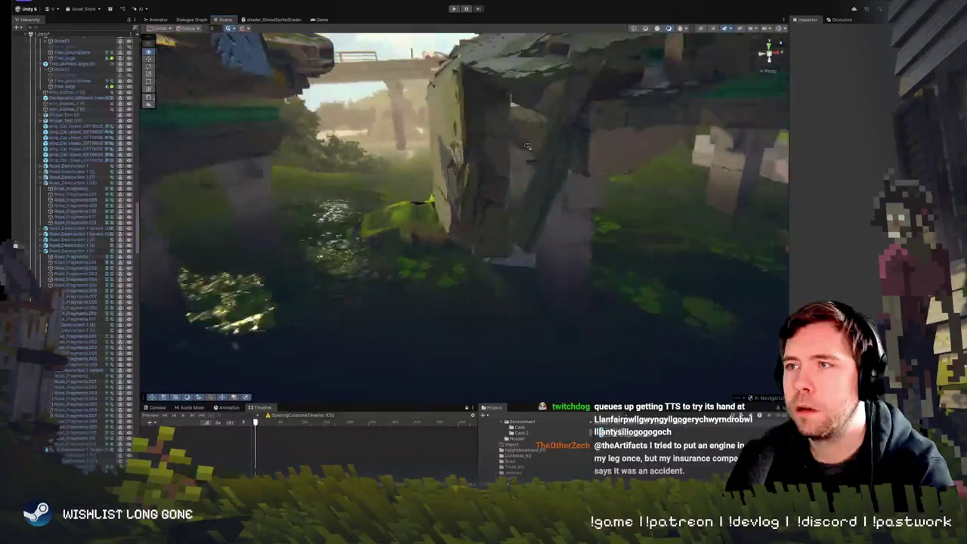
Orbit out to a wider bridge view and reselect the Road_Fragments.003 (1) chunk
mouse_move(527, 146)
mouse_down()
mouse_move(514, 202)
mouse_move(501, 195)
mouse_move(492, 386)
mouse_up()
click(512, 209)
scroll(491, 382, down, 5)
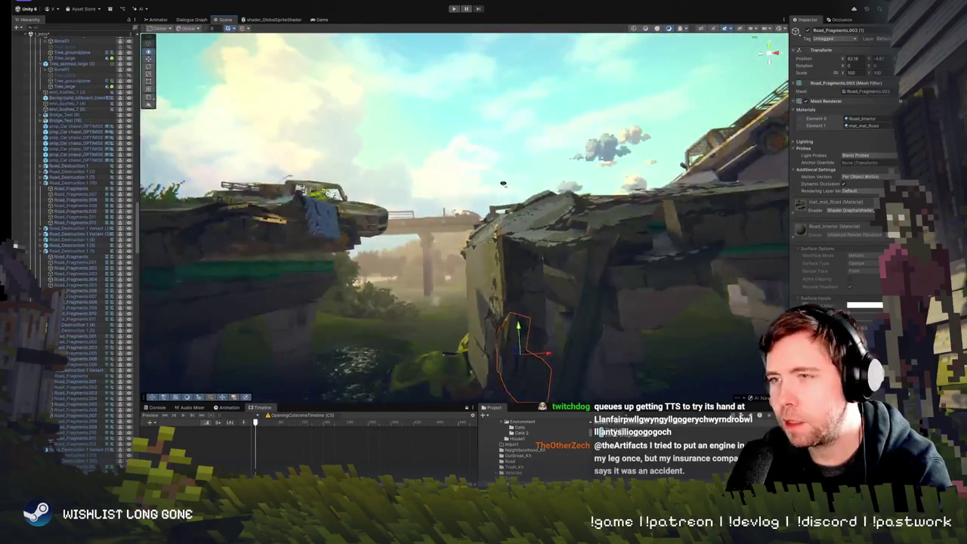
click(405, 219)
scroll(424, 228, up, 3)
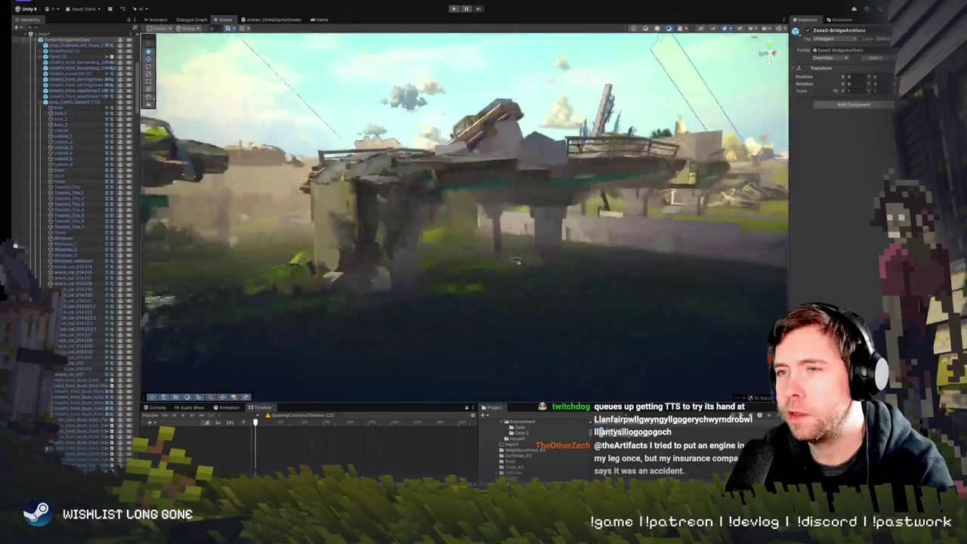
scroll(424, 228, down, 3)
click(432, 281)
scroll(435, 270, up, 4)
scroll(435, 269, up, 2)
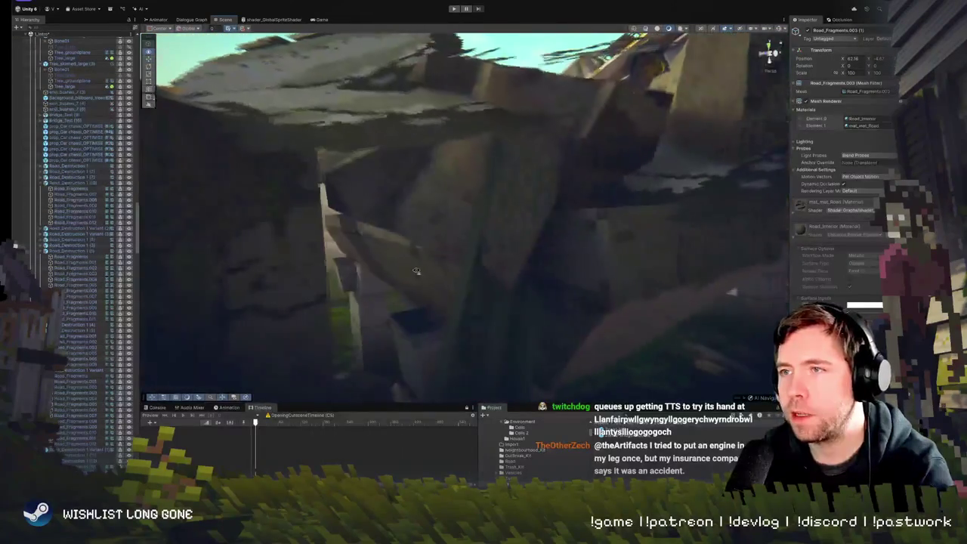
scroll(408, 272, down, 6)
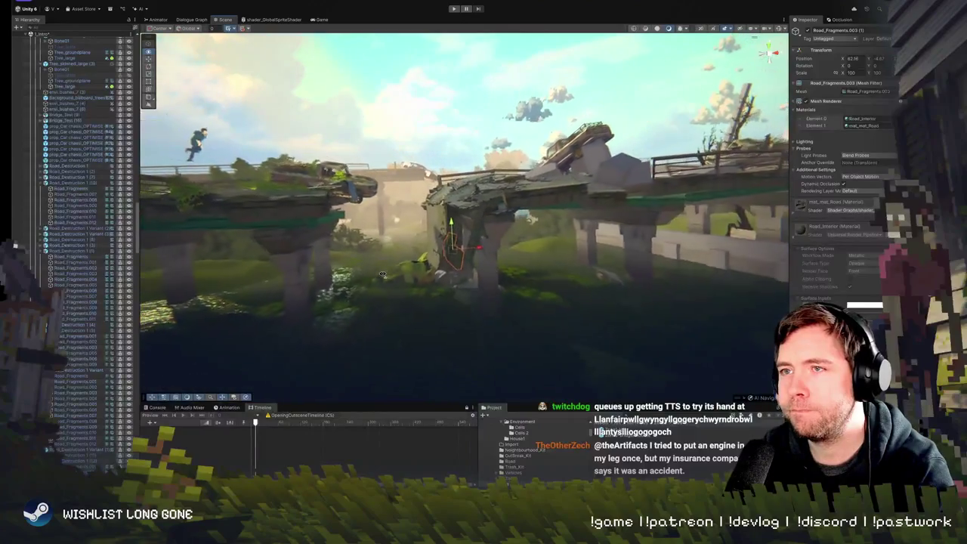
scroll(383, 274, up, 4)
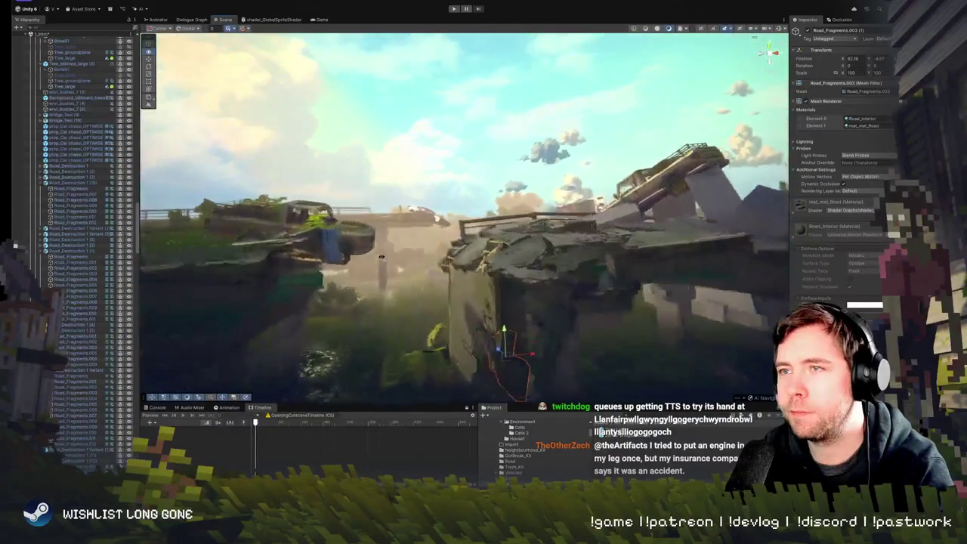
scroll(376, 267, up, 4)
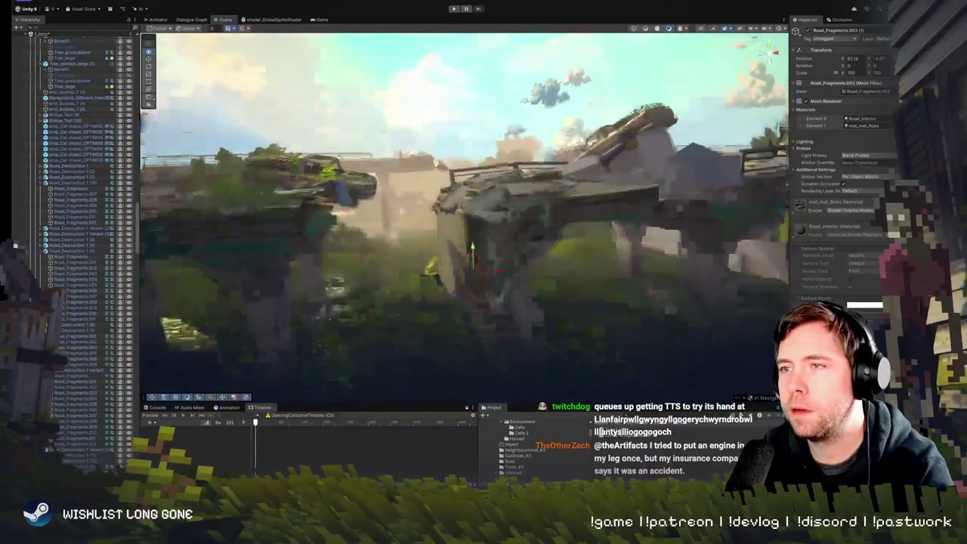
Select and frame the bridge fragments beside the pillar, including Road_Fragments.011
click(450, 203)
click(451, 208)
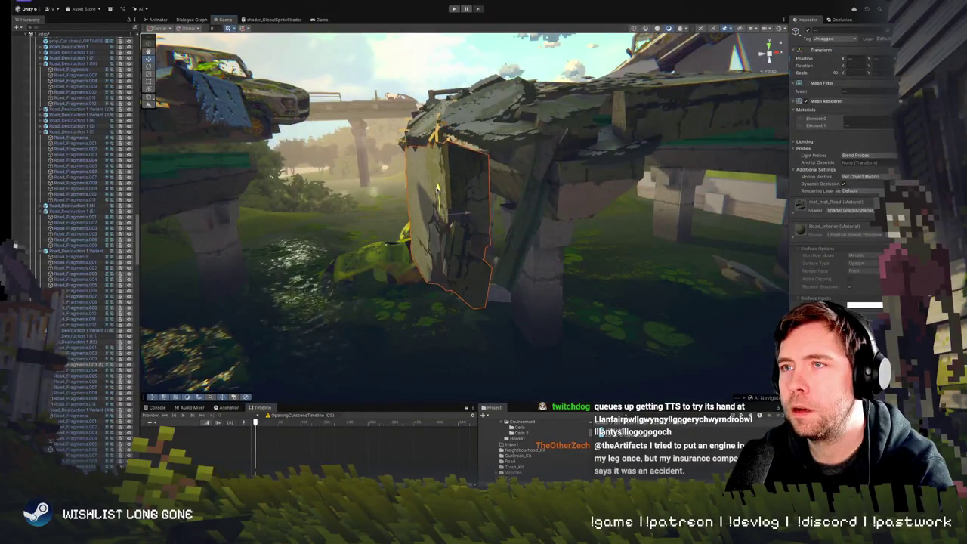
key(w)
key(f)
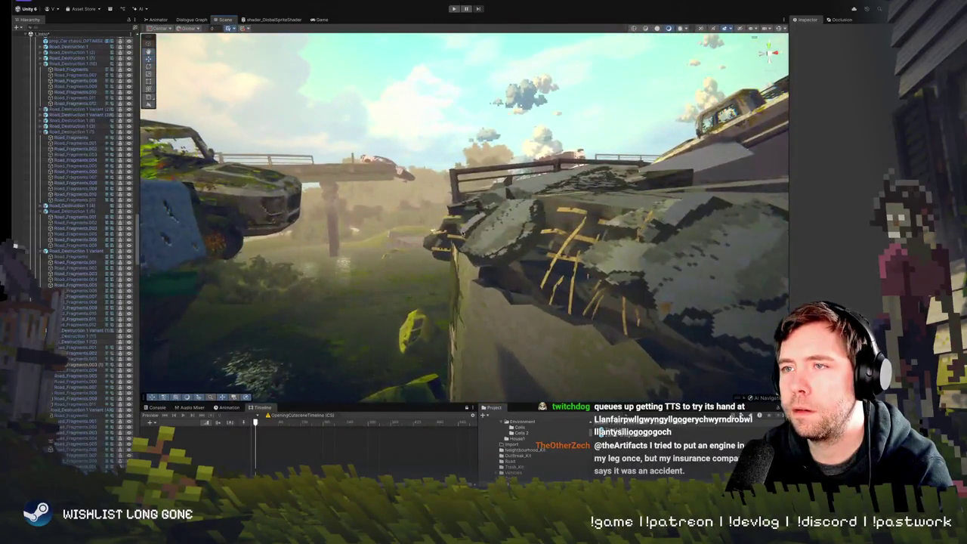
click(455, 237)
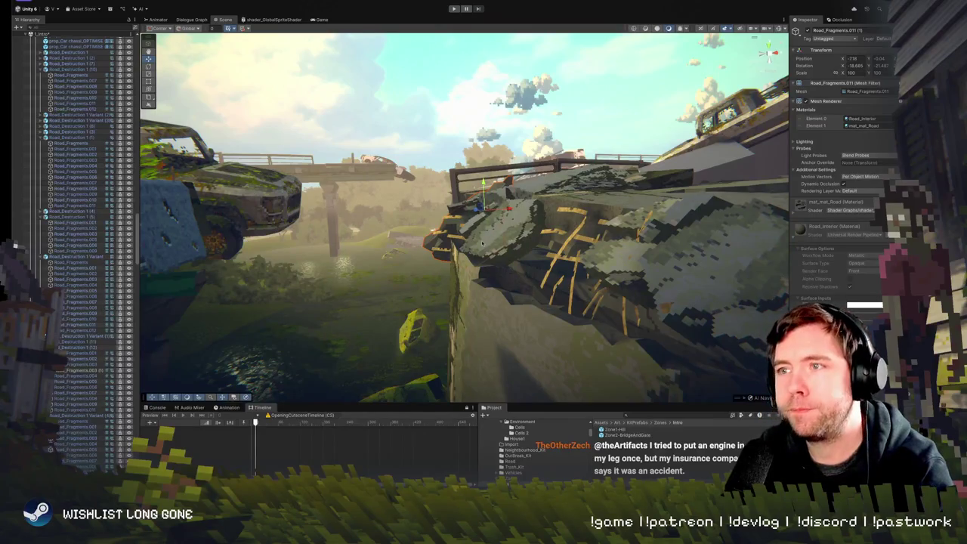
drag(483, 244, 454, 256)
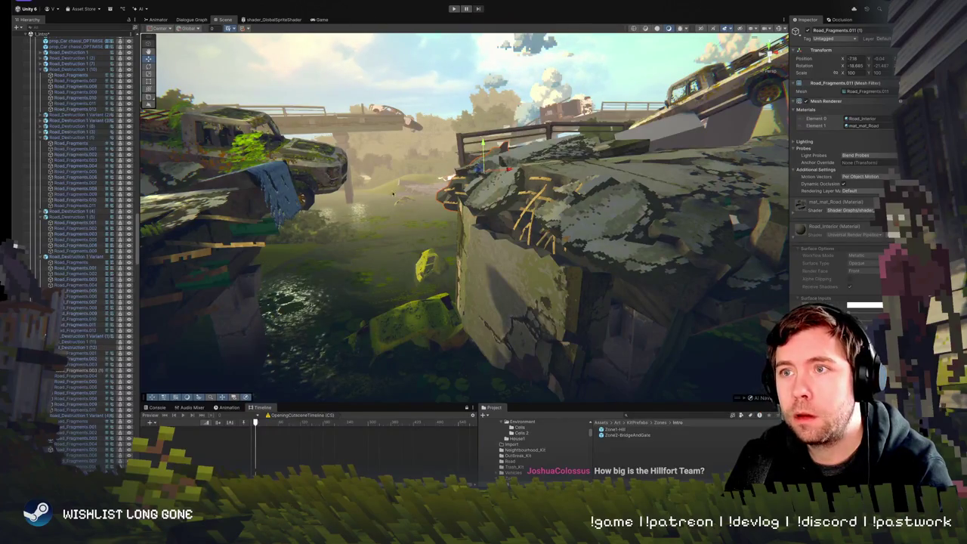
mouse_move(435, 118)
mouse_down()
mouse_move(436, 132)
mouse_move(434, 87)
mouse_move(430, 116)
mouse_move(542, 134)
mouse_up()
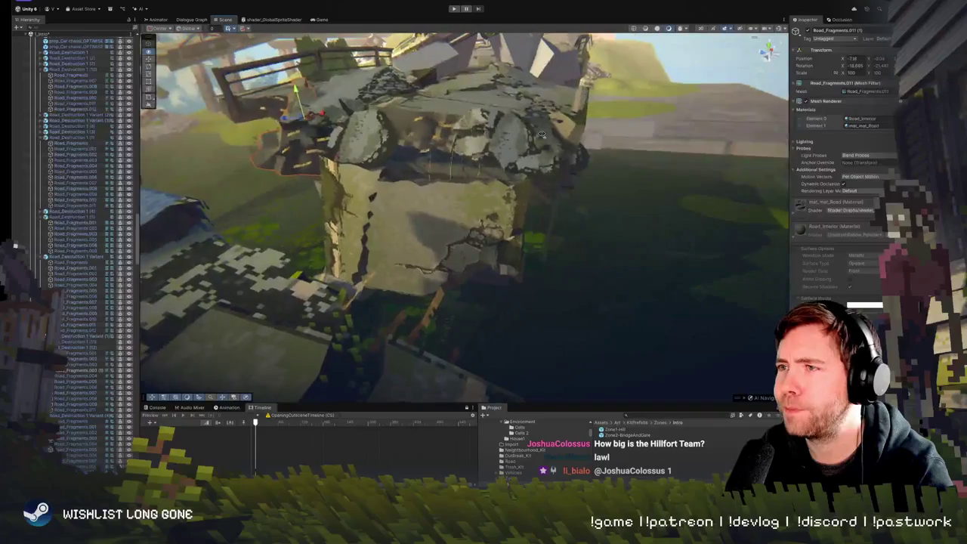
click(464, 215)
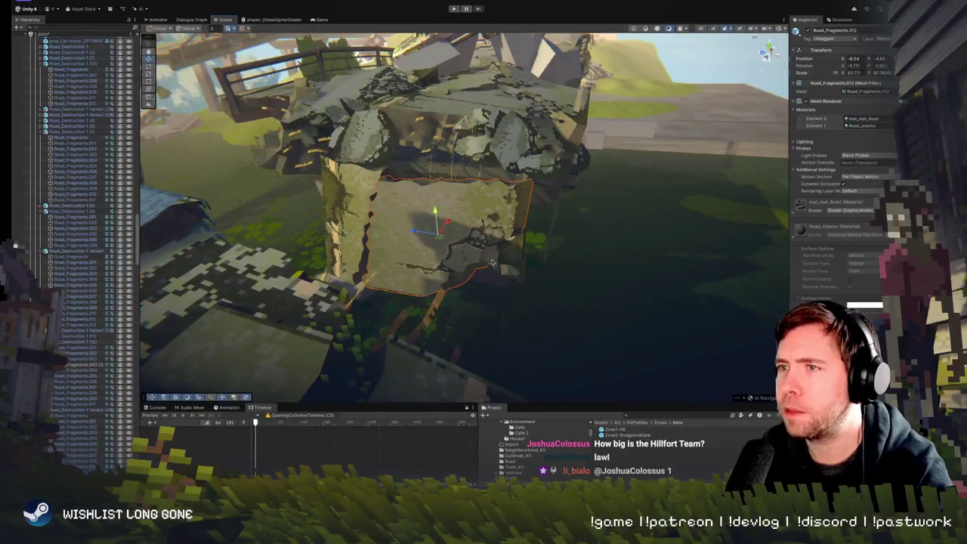
click(352, 212)
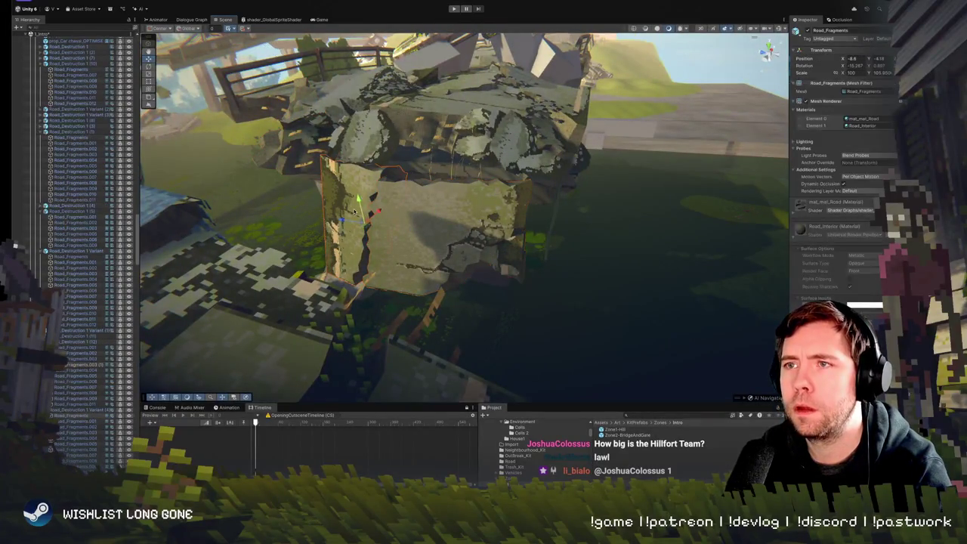
shift+click(434, 224)
shift+click(507, 270)
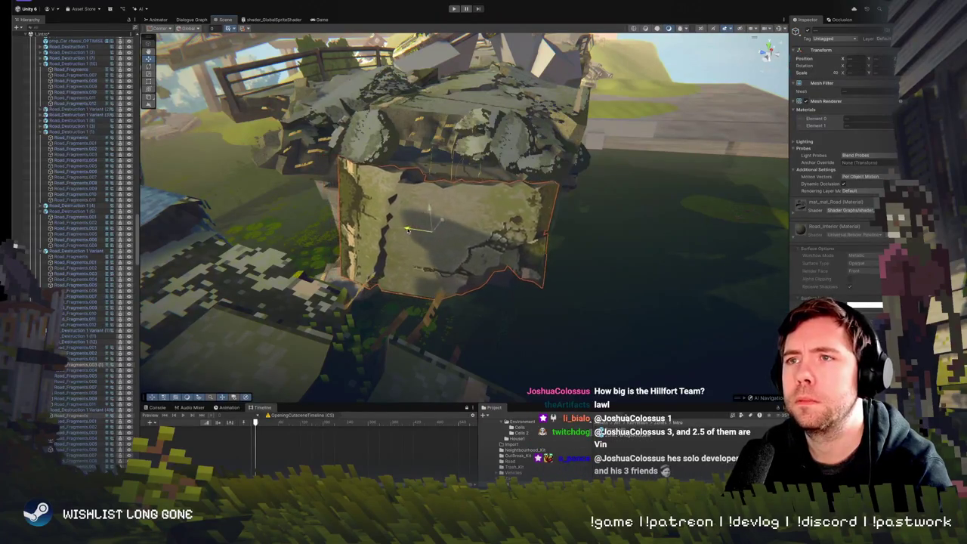
mouse_move(404, 229)
mouse_down()
mouse_move(514, 235)
mouse_move(269, 185)
mouse_move(424, 249)
mouse_move(474, 289)
mouse_move(428, 302)
mouse_move(535, 291)
mouse_move(499, 284)
mouse_move(505, 301)
mouse_up()
click(474, 290)
Shift rebar copy prop_Road_Ribar_2 1 (18) sideways and push it down into the road slab
click(456, 266)
click(529, 306)
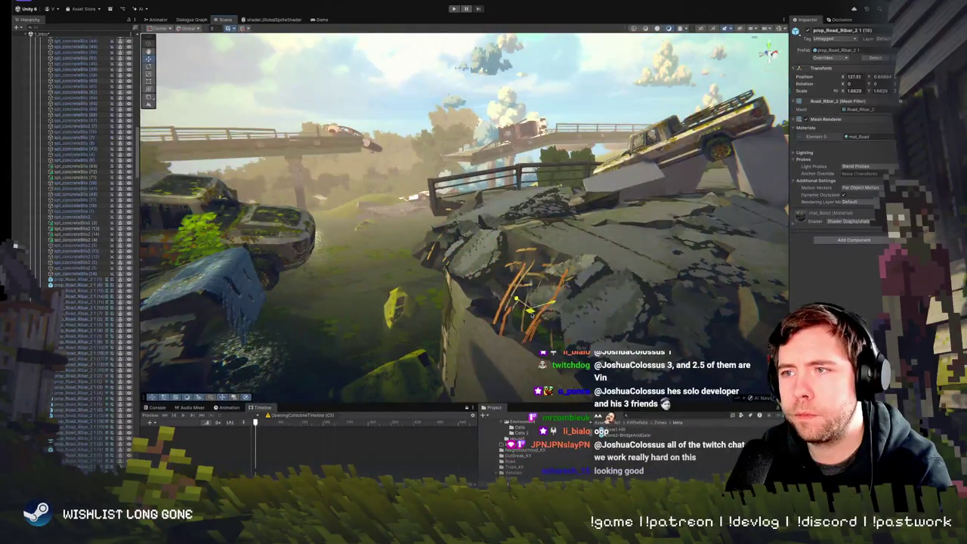
drag(529, 283, 526, 308)
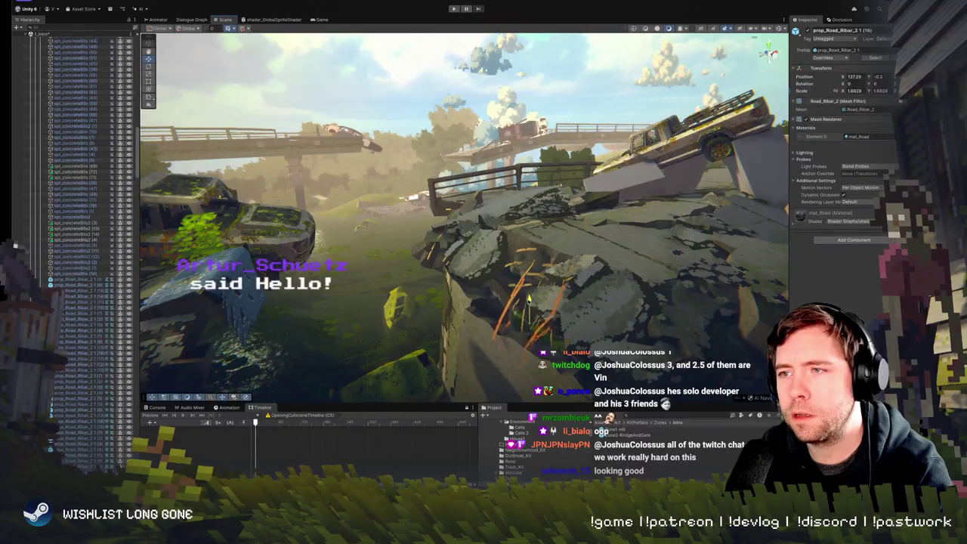
key(e)
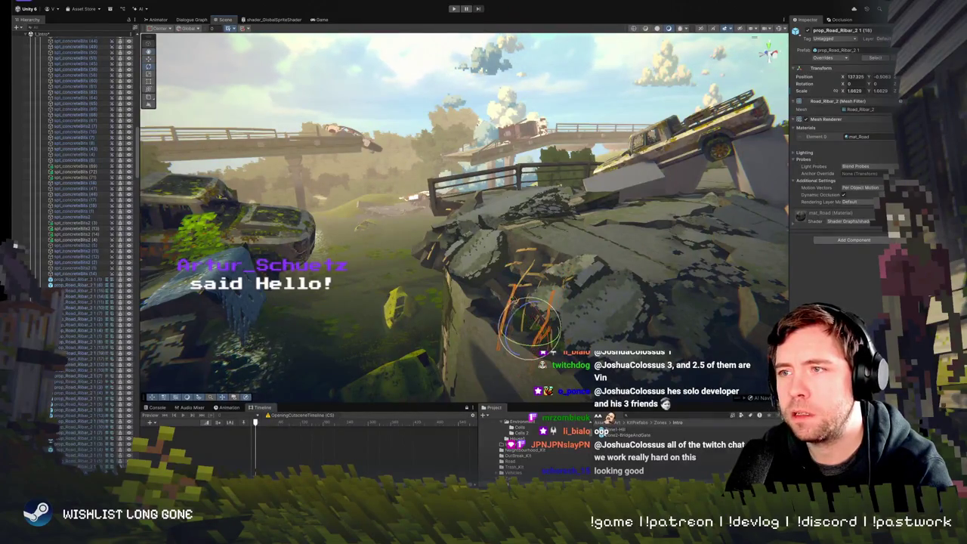
key(f)
key(w)
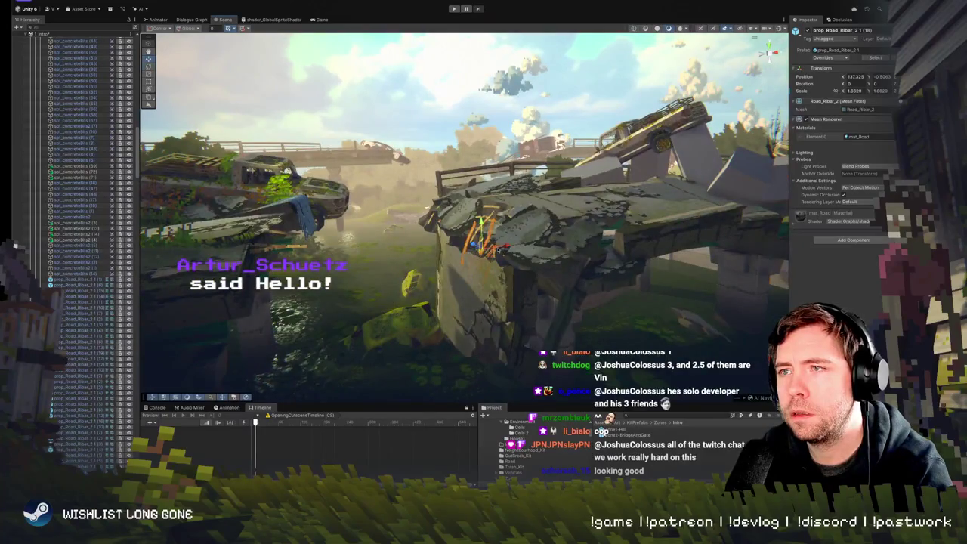
Reframe the rebar and swing to a low angle to review its new placement
scroll(434, 380, down, 5)
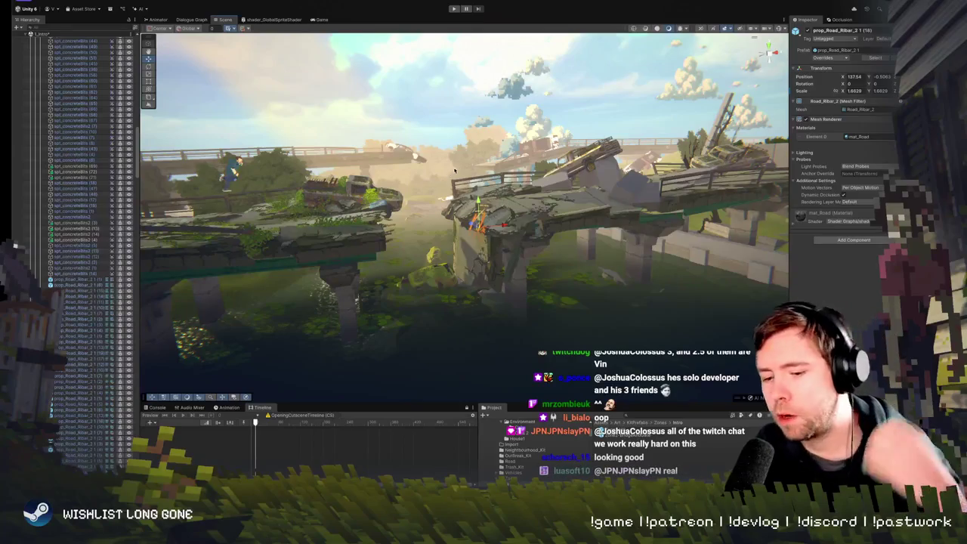
key(f)
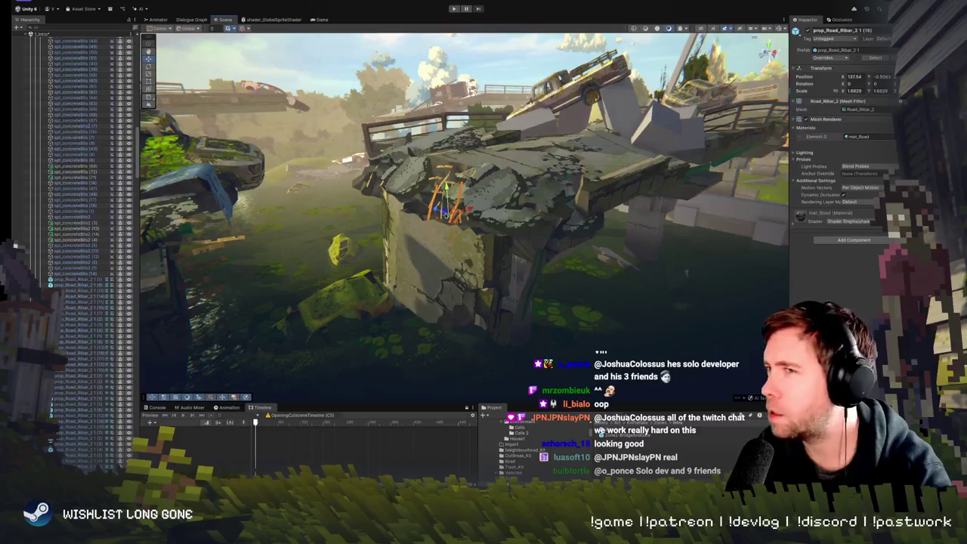
key(e)
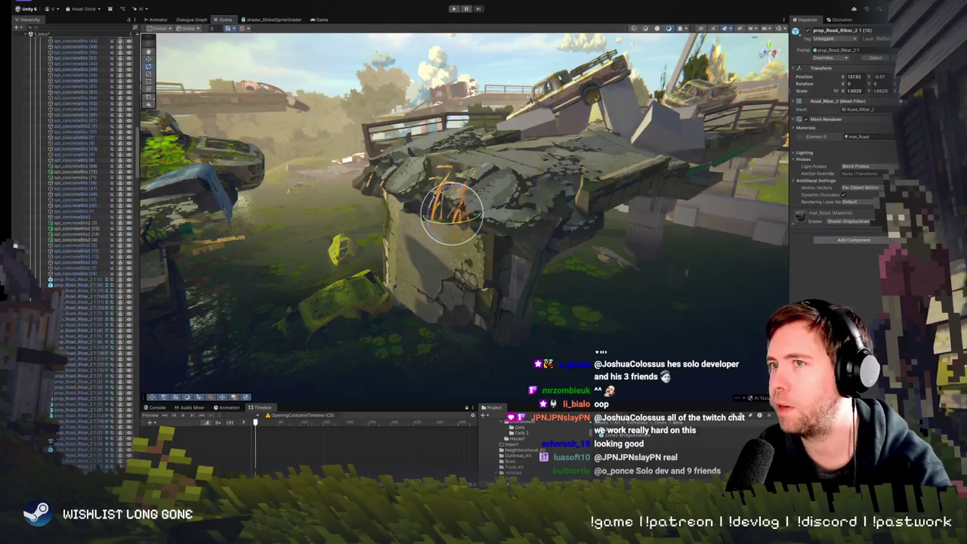
mouse_move(686, 272)
mouse_down()
mouse_move(684, 172)
mouse_move(489, 178)
mouse_move(484, 168)
mouse_up()
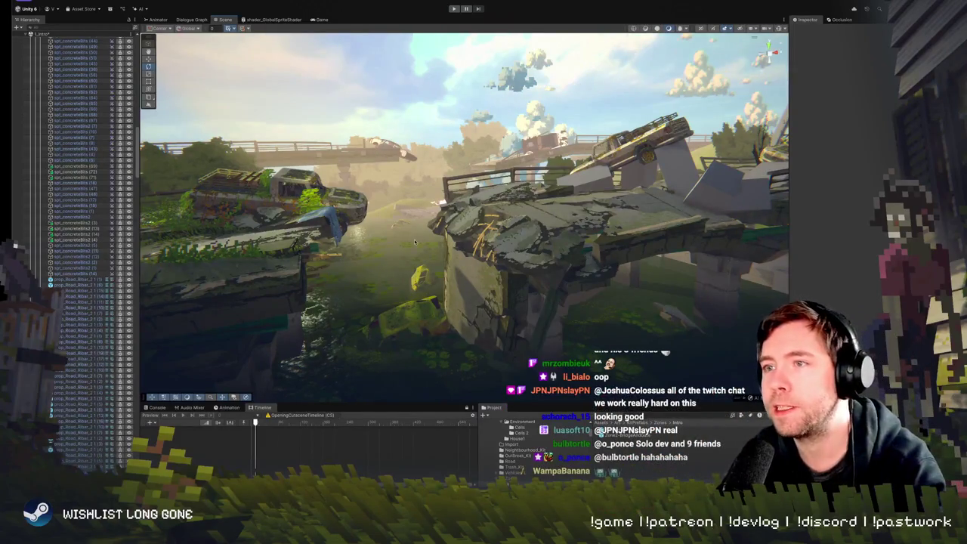
scroll(440, 248, up, 5)
scroll(442, 248, down, 5)
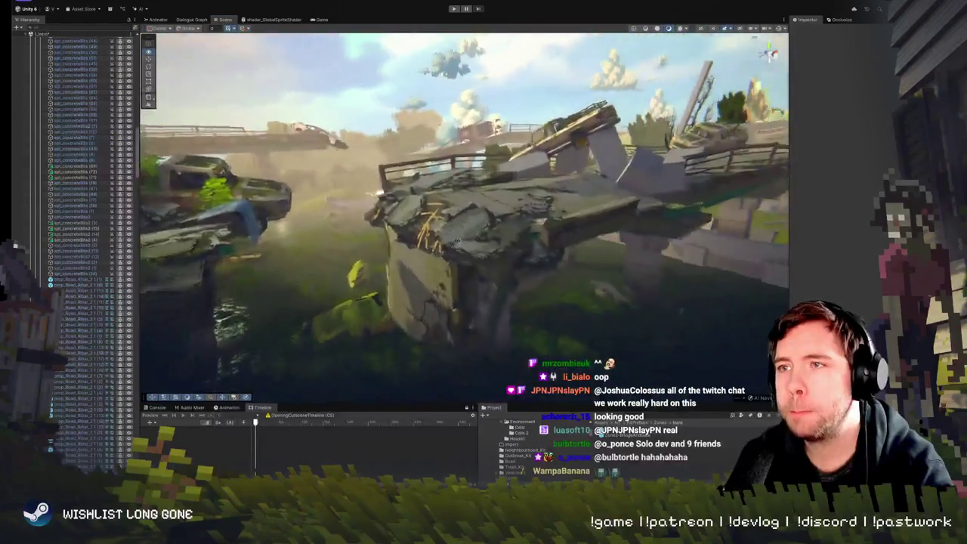
click(399, 229)
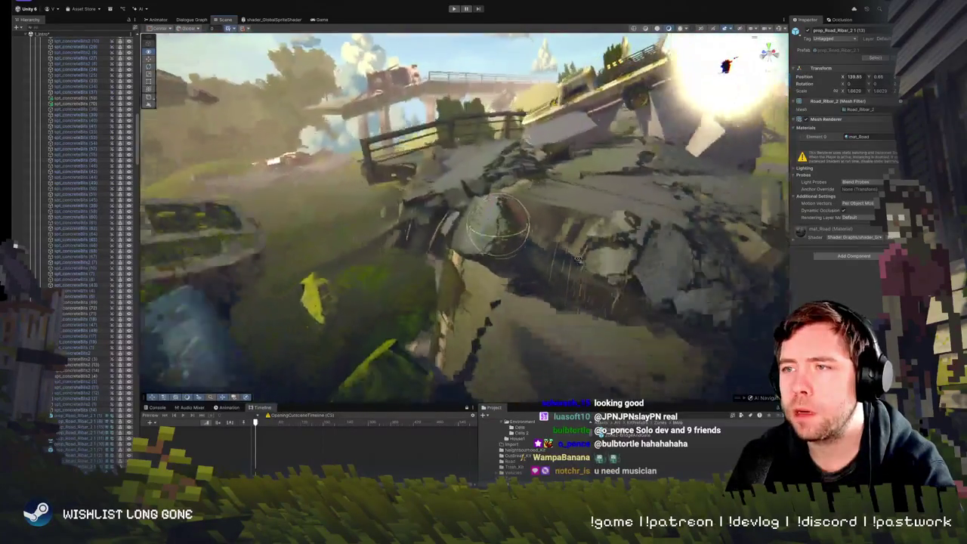
Frame the rebar copy on the slab and tilt its X rotation to about -3.4 degrees
click(496, 233)
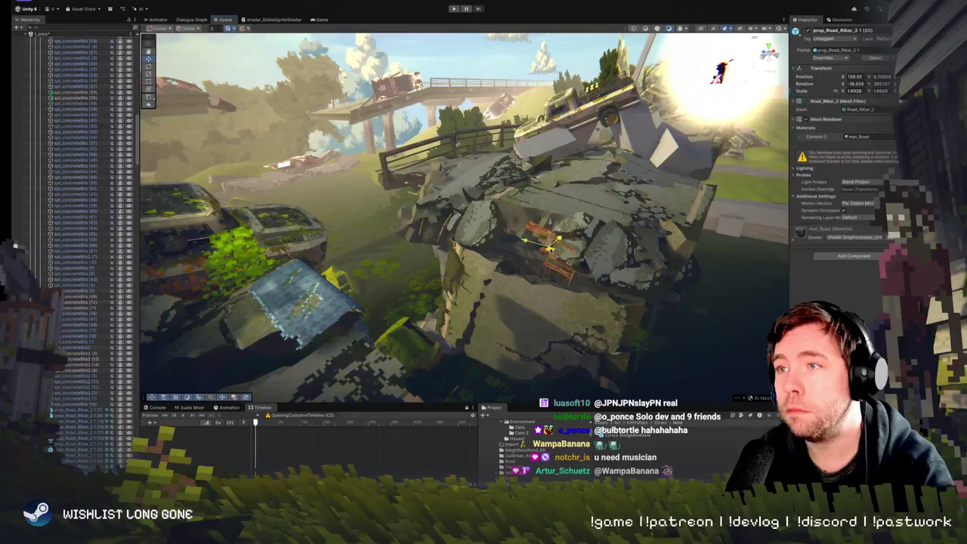
mouse_move(549, 254)
mouse_down()
mouse_move(522, 197)
mouse_move(570, 145)
mouse_move(693, 170)
mouse_move(657, 147)
mouse_up()
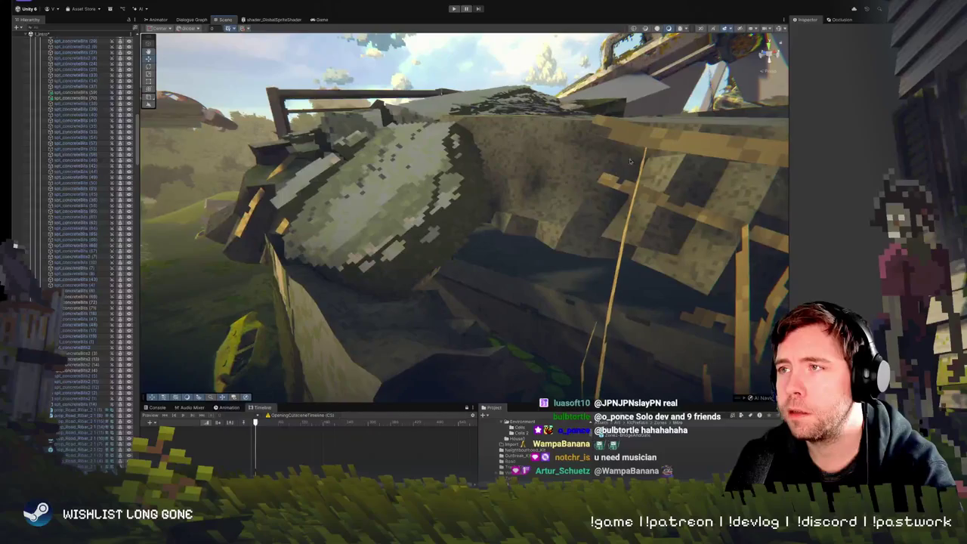
click(656, 147)
key(f)
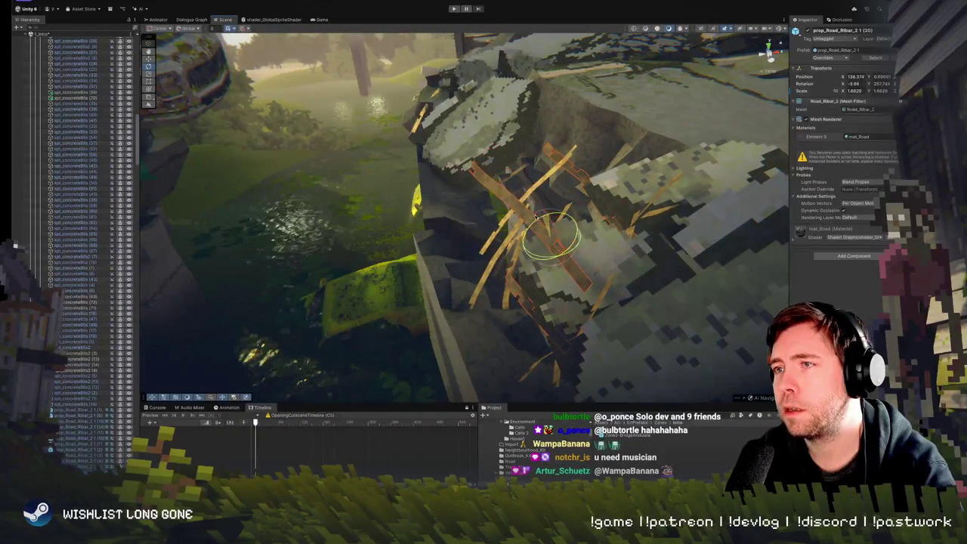
drag(536, 216, 559, 247)
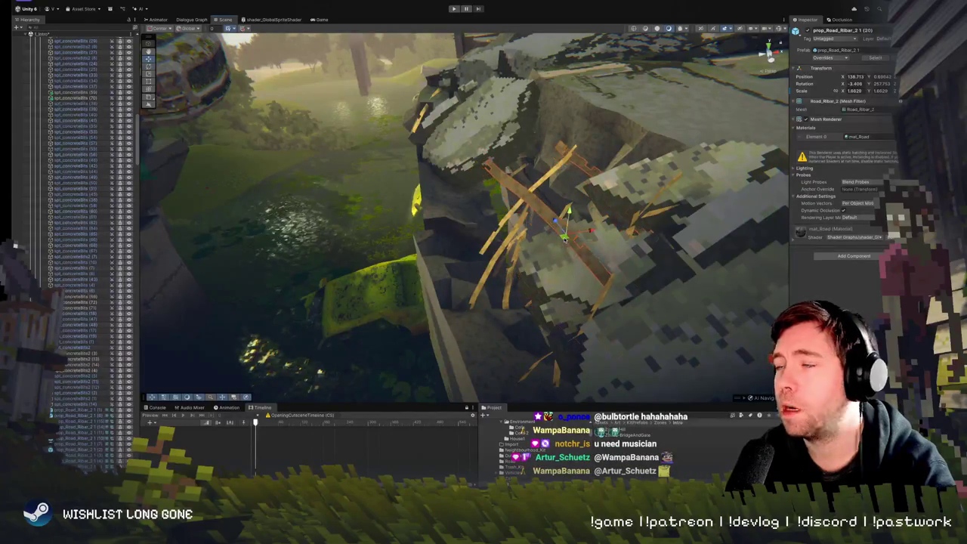
scroll(564, 239, down, 10)
click(591, 167)
scroll(591, 167, up, 3)
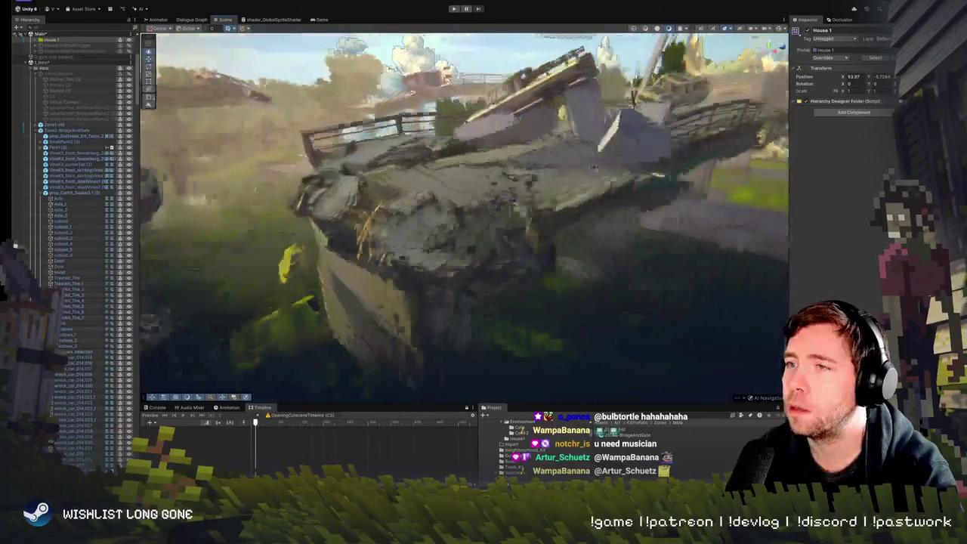
Leave the House 1 prefab, return to the main scene and frame the bridge group
scroll(591, 166, up, 2)
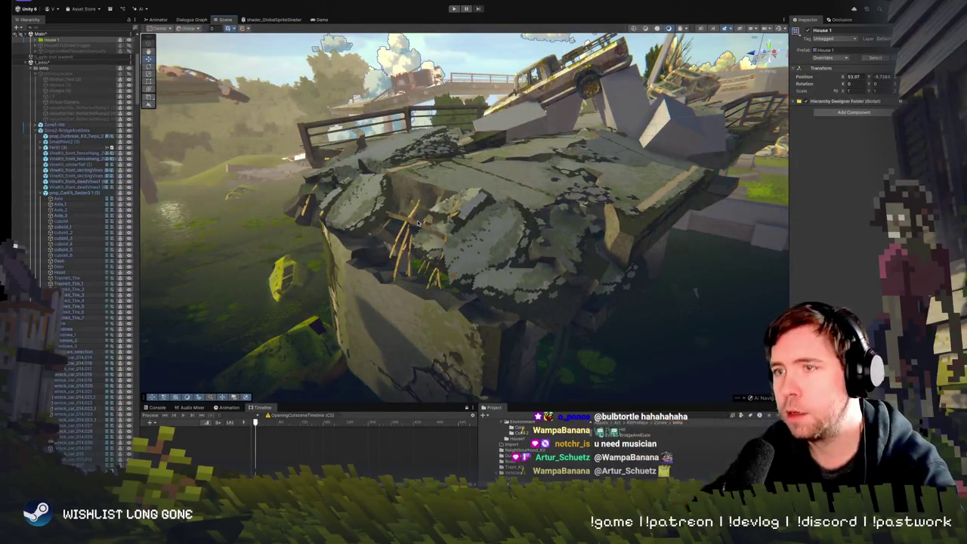
mouse_move(398, 245)
mouse_down()
mouse_move(441, 217)
mouse_move(488, 219)
mouse_move(400, 225)
mouse_move(507, 216)
mouse_move(497, 237)
mouse_move(514, 216)
mouse_move(739, 225)
mouse_move(378, 227)
mouse_up()
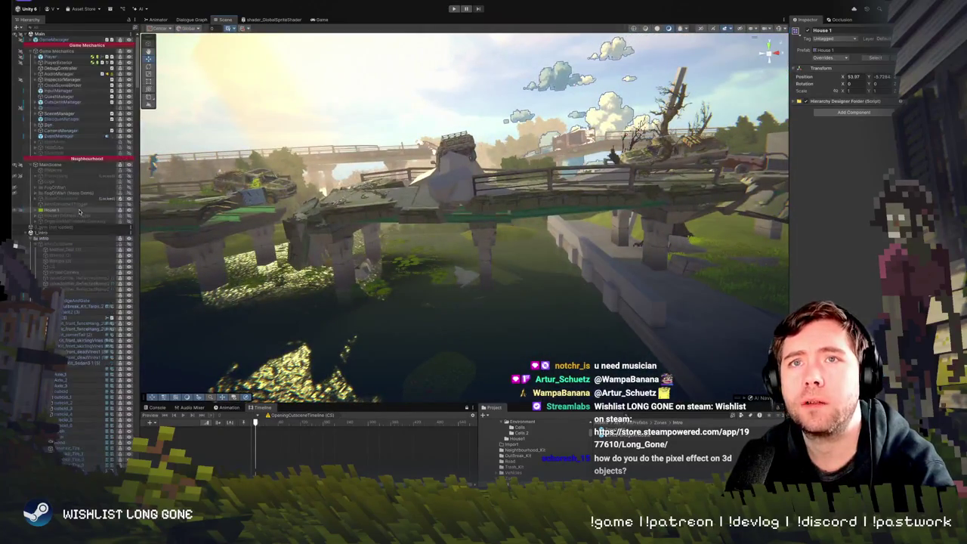
click(87, 210)
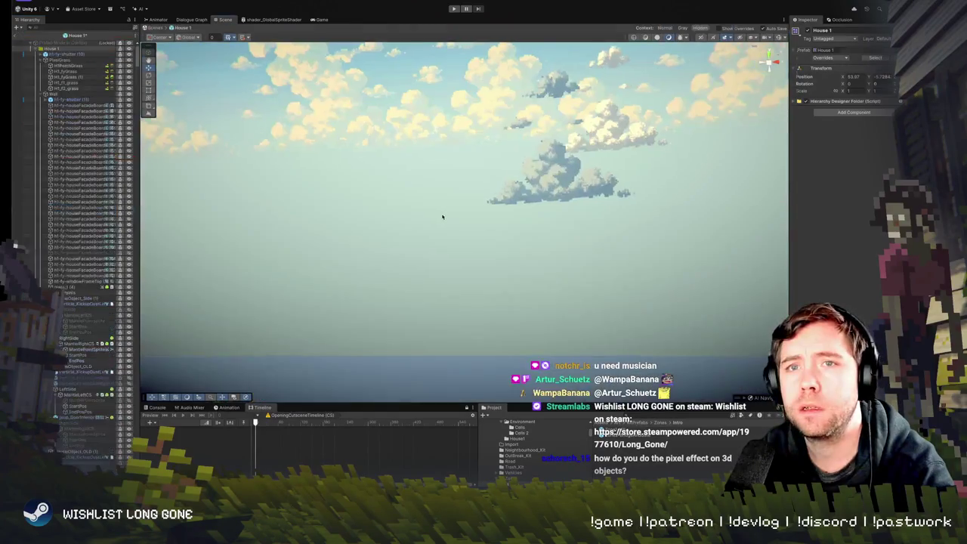
click(14, 37)
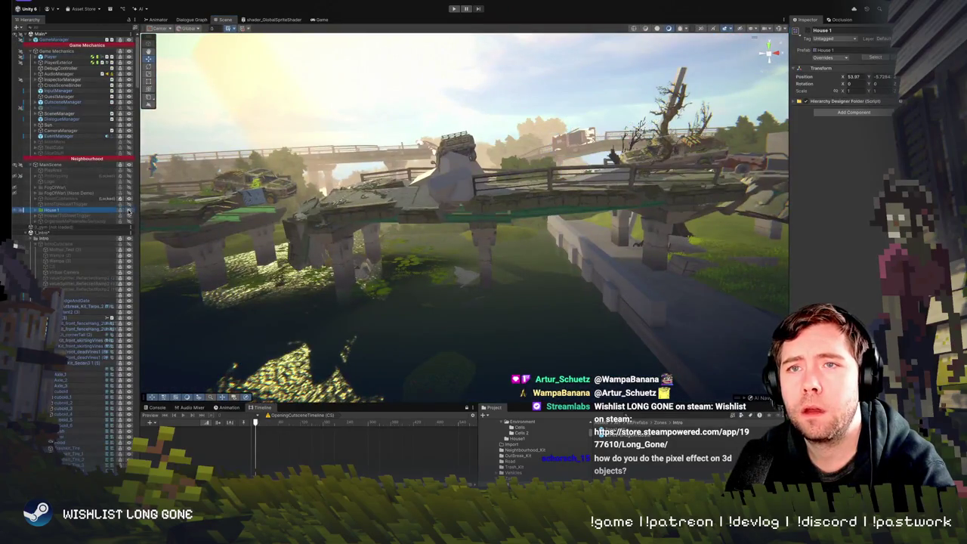
key(f)
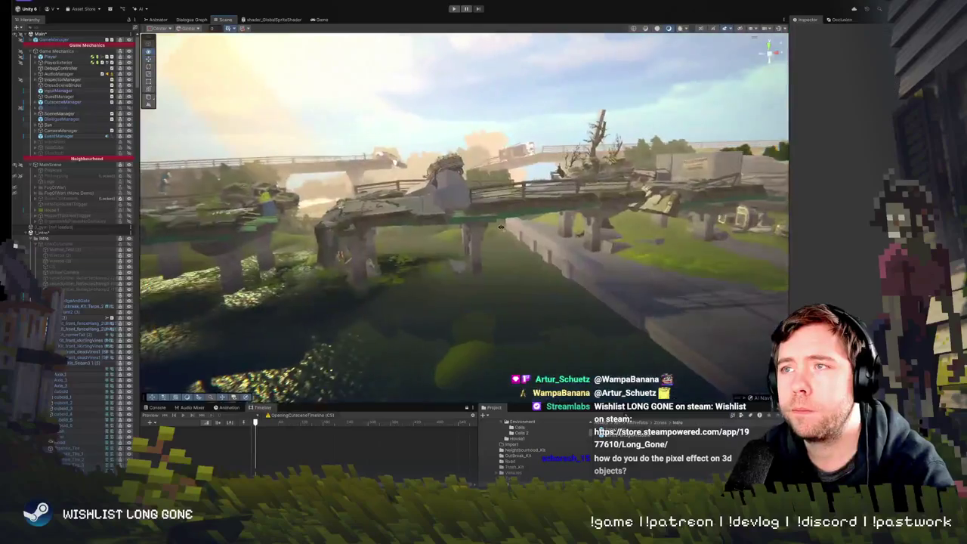
click(26, 167)
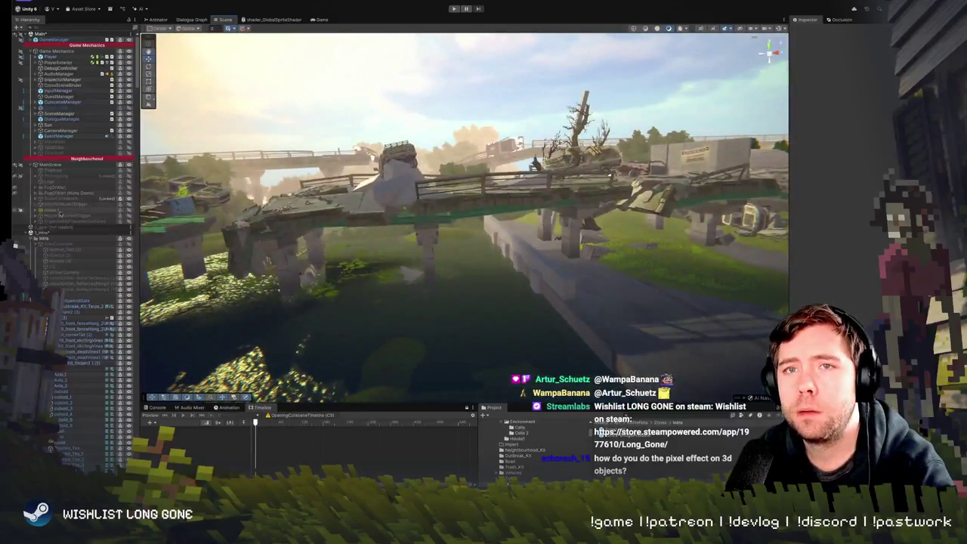
click(35, 164)
double_click(76, 141)
scroll(392, 183, up, 10)
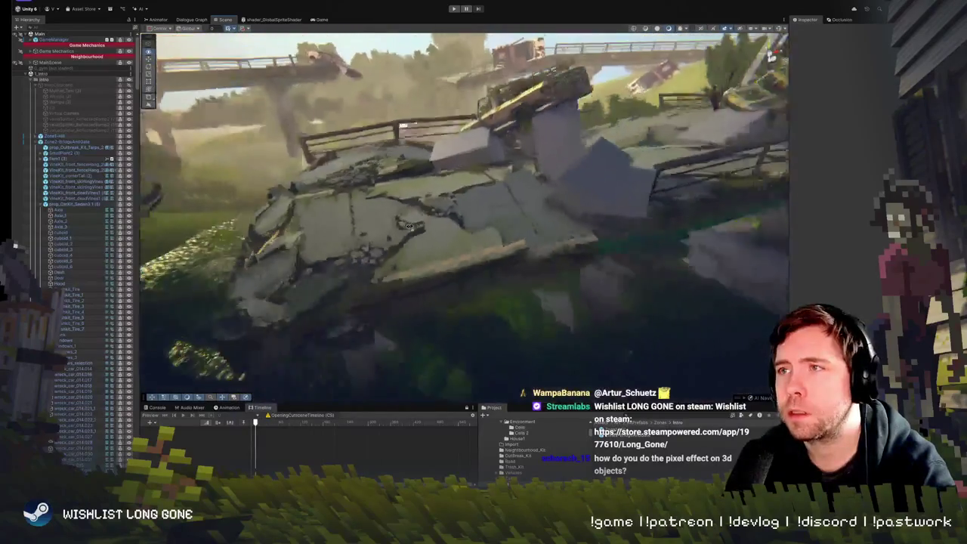
Rotate Road_Fragments.006 from X -18.9 to -8.1 and lower it below the deck
click(534, 214)
mouse_move(516, 210)
mouse_down()
mouse_move(523, 198)
mouse_move(511, 323)
mouse_move(499, 302)
mouse_move(491, 346)
mouse_move(543, 246)
mouse_move(523, 193)
mouse_move(529, 240)
mouse_move(659, 214)
mouse_move(450, 252)
mouse_move(503, 236)
mouse_move(503, 289)
mouse_up()
key(w)
click(529, 238)
click(506, 236)
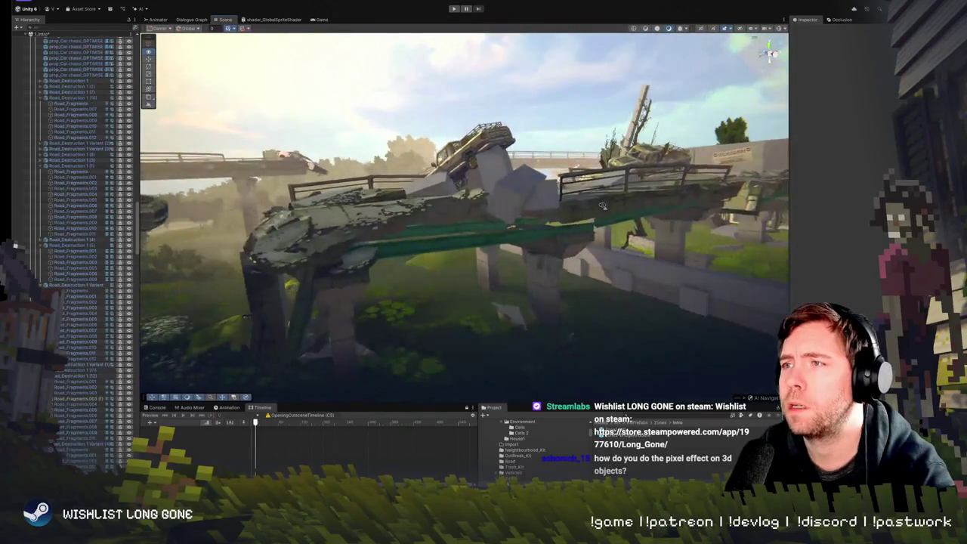
click(571, 210)
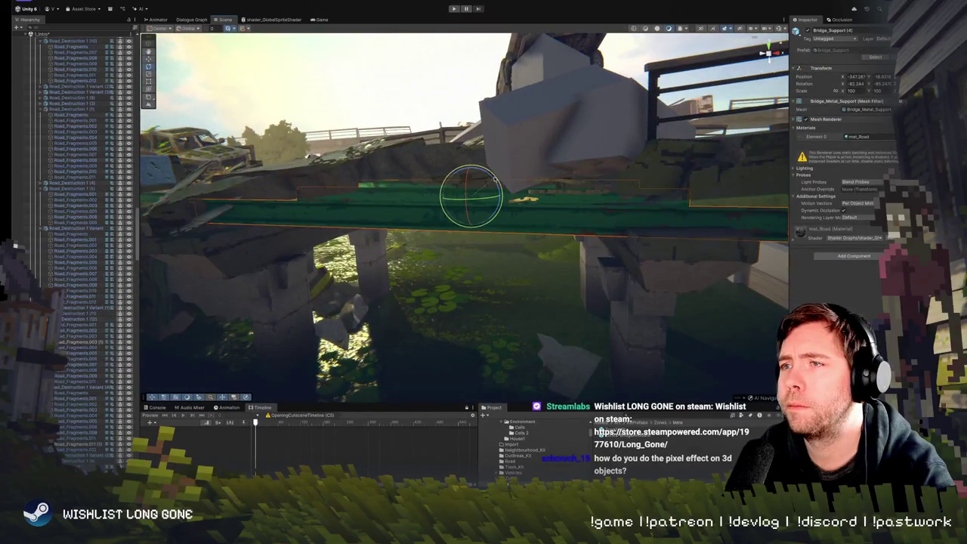
Slightly rotate the Bridge_Support (4) rail, then enter Play mode to test the scene
drag(496, 179, 482, 177)
key(w)
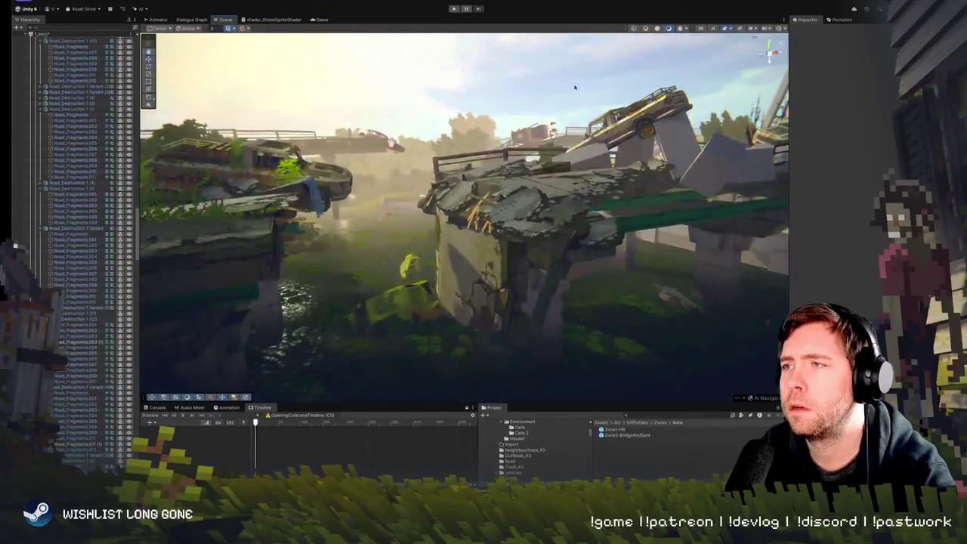
click(451, 8)
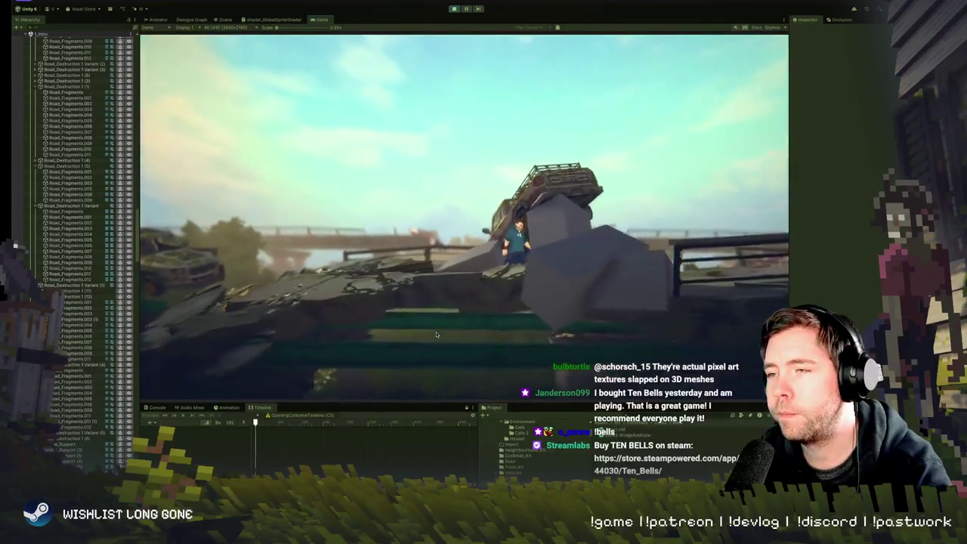
Exit Play mode and fly the Scene camera back across the bridge deck
click(454, 9)
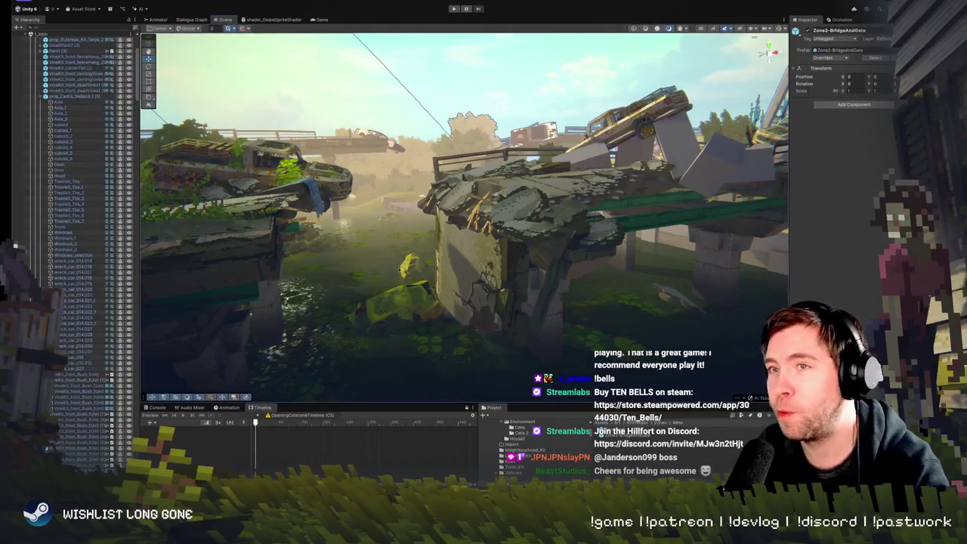
key(w)
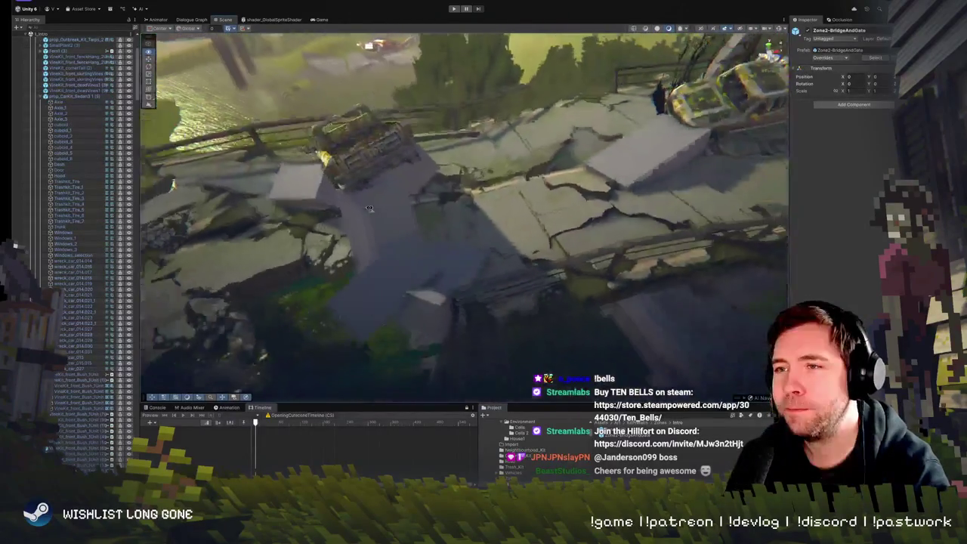
click(370, 209)
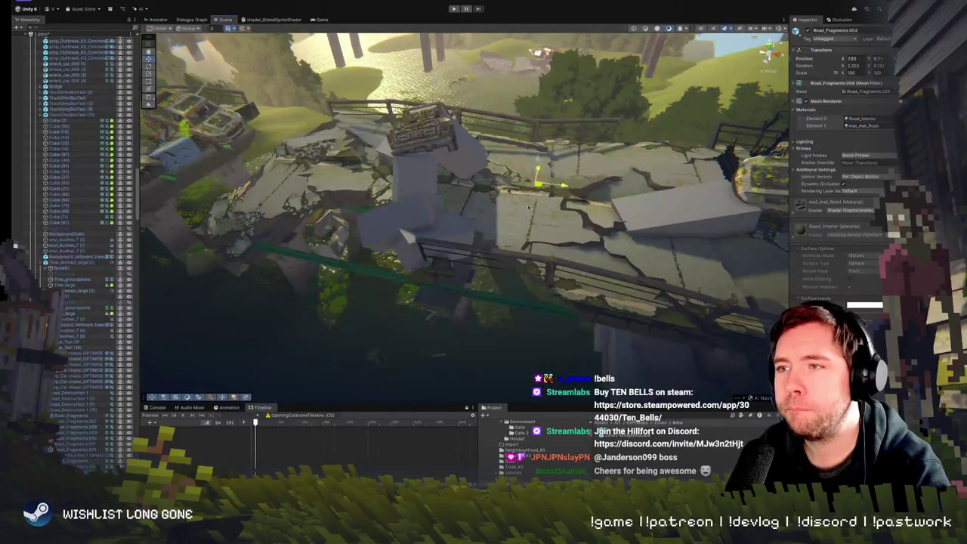
Fly down beside the fallen truck and lower Road_Fragments.009 to sit next to it
key(ctrl+shift+d)
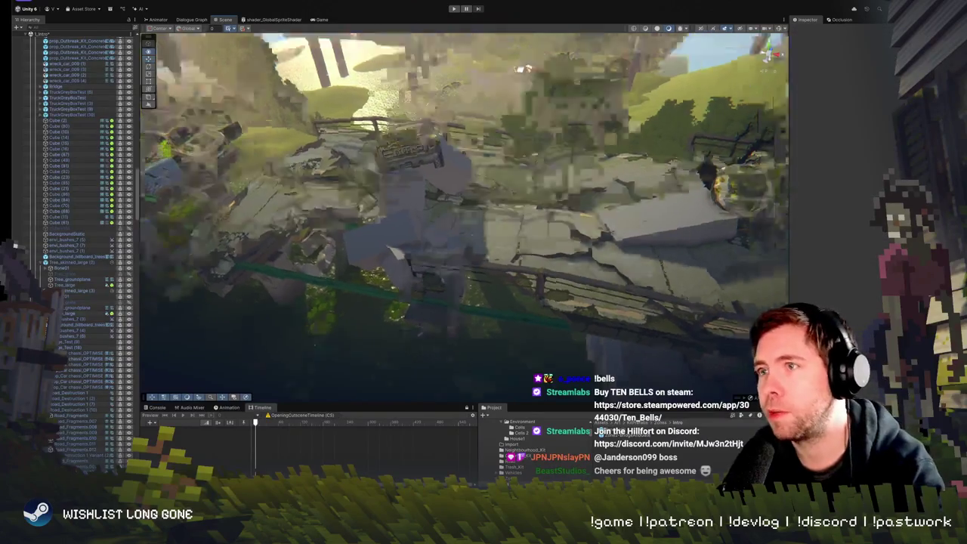
key(w)
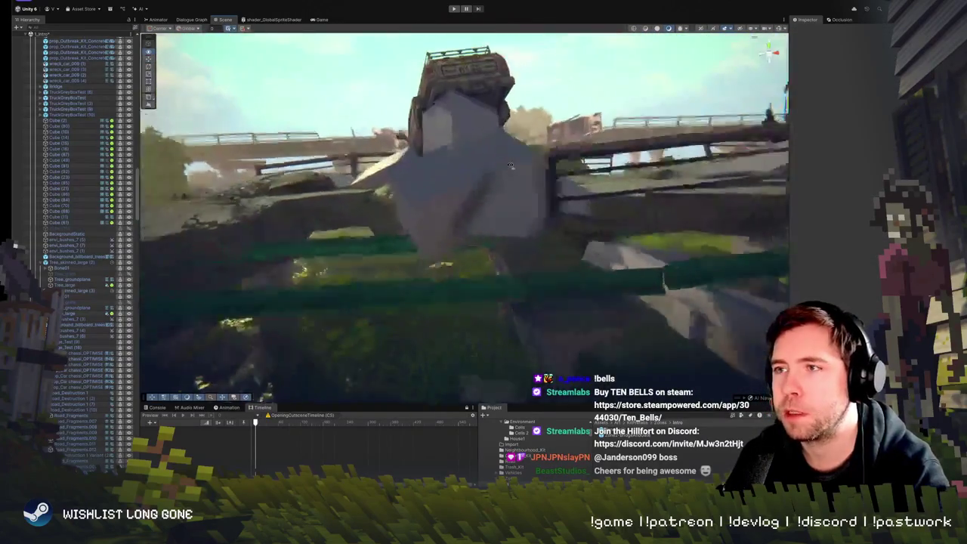
key(w)
click(521, 226)
key(s)
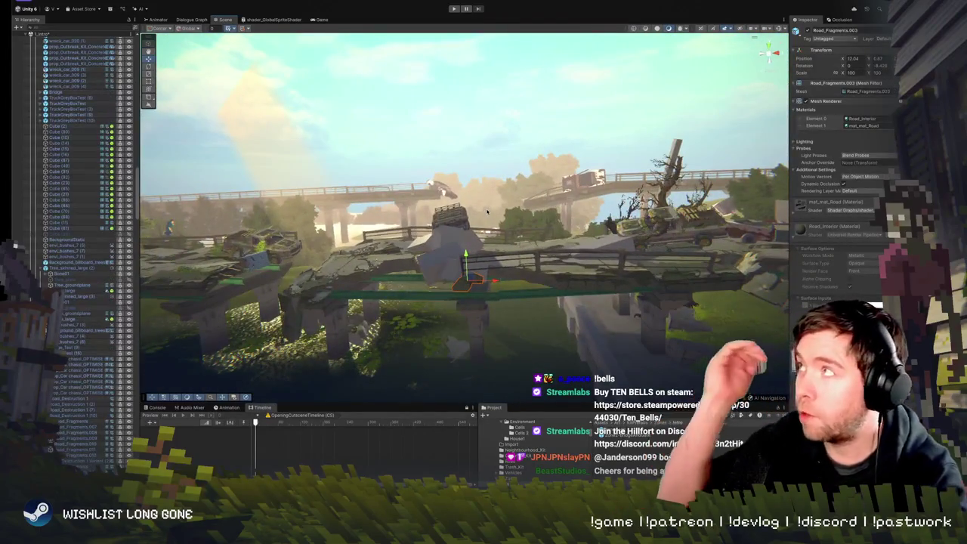
key(w)
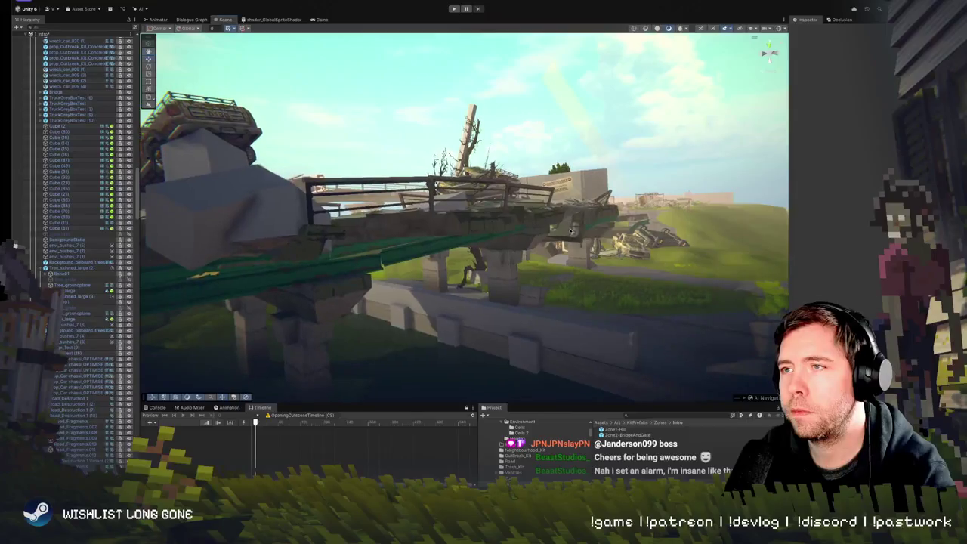
key(s)
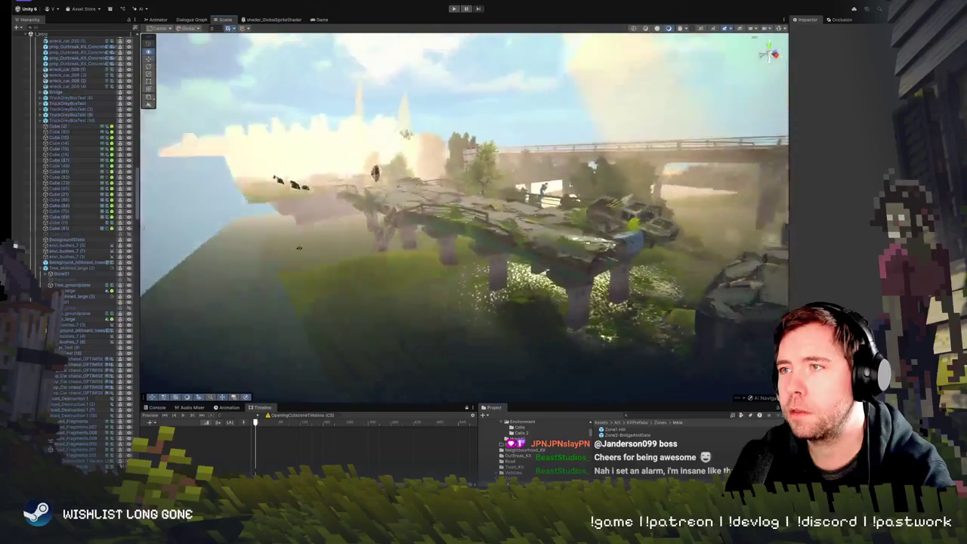
key(w)
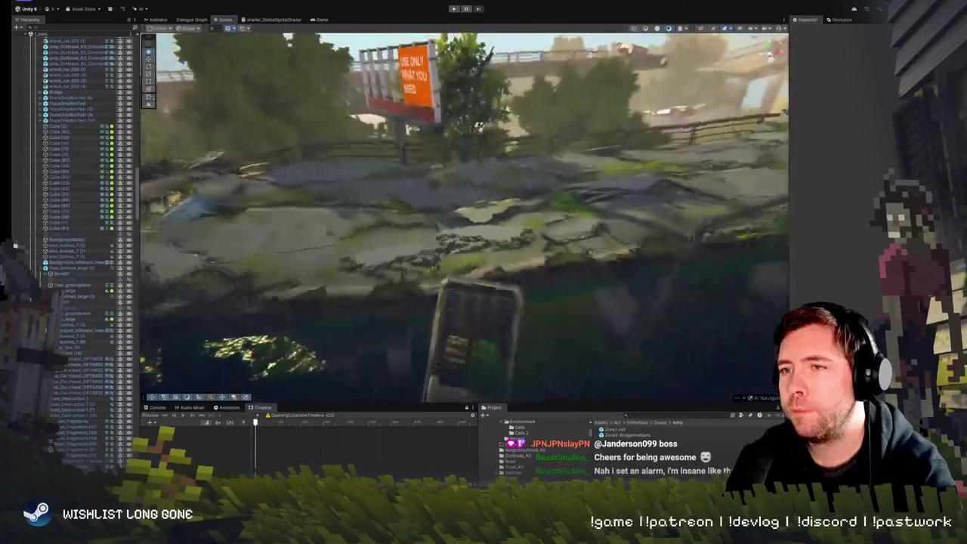
click(518, 275)
mouse_move(491, 261)
mouse_down()
mouse_move(494, 318)
mouse_move(504, 241)
mouse_up()
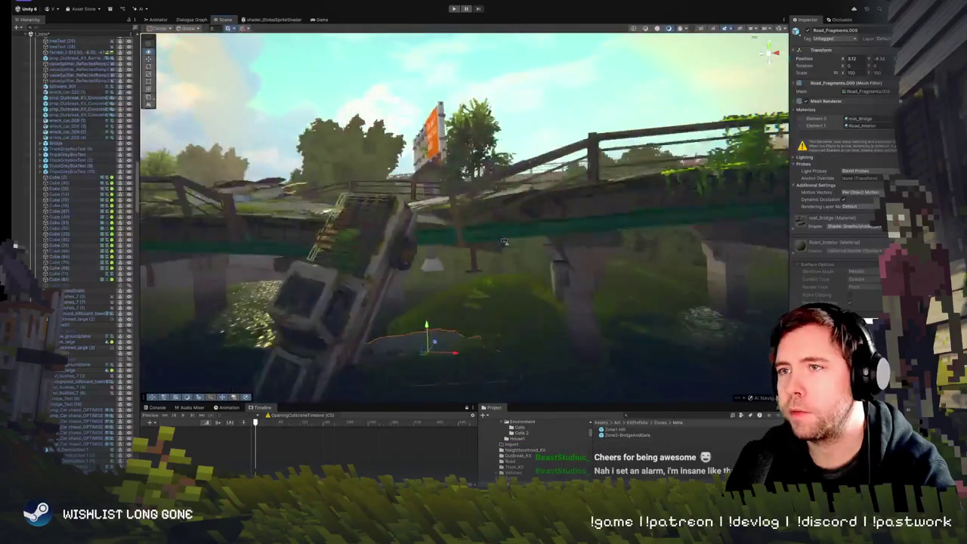
mouse_move(511, 199)
mouse_down()
mouse_move(548, 151)
mouse_move(582, 196)
mouse_move(524, 151)
mouse_move(552, 196)
mouse_move(558, 178)
mouse_move(520, 216)
mouse_move(477, 231)
mouse_up()
Drag Road_Fragments.004 down off the bridge onto the grass below
click(478, 231)
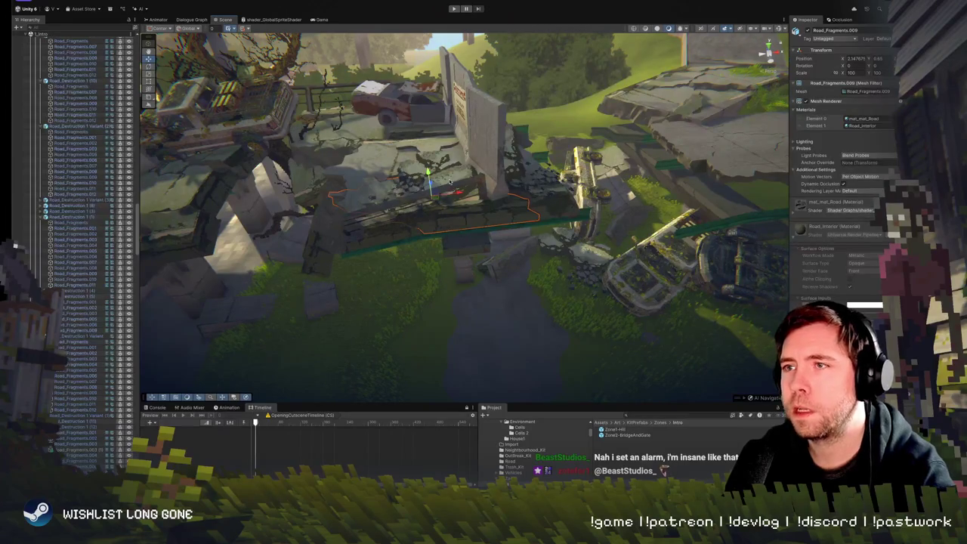
mouse_move(449, 182)
mouse_down()
mouse_move(404, 178)
mouse_move(457, 161)
mouse_up()
click(403, 177)
mouse_move(541, 130)
mouse_down()
mouse_move(542, 216)
mouse_move(537, 190)
mouse_move(562, 141)
mouse_move(504, 182)
mouse_move(567, 274)
mouse_move(576, 225)
mouse_up()
Orbit low over the rubble and frame a concrete-bits sprite on the slab
drag(670, 171, 639, 155)
click(438, 109)
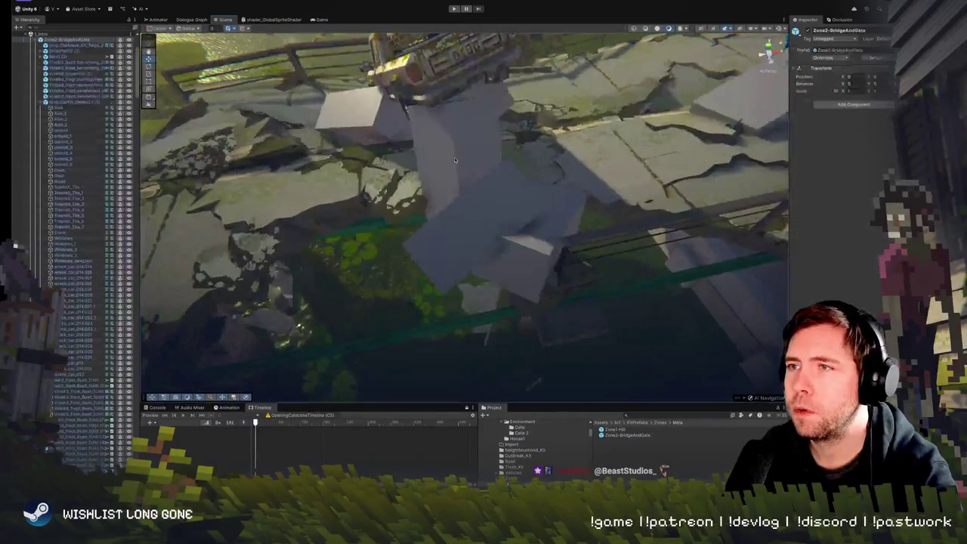
key(f)
drag(463, 268, 544, 253)
click(594, 254)
key(f)
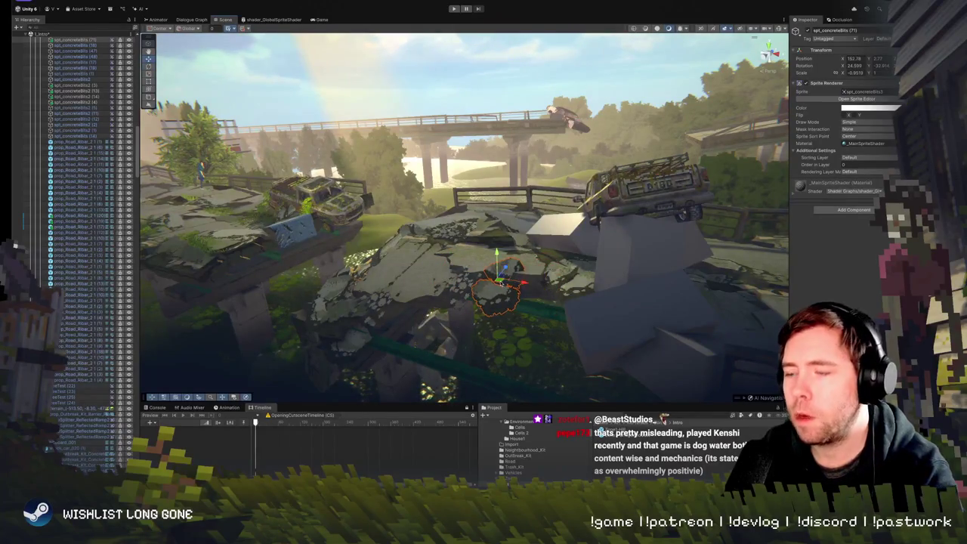
Delete the concrete-bits sprite, fly around the bridge and billboard, then switch to the Steam page
key(Delete)
mouse_move(460, 287)
mouse_down()
mouse_move(599, 239)
mouse_move(710, 158)
mouse_up()
mouse_move(487, 238)
mouse_down()
mouse_move(421, 238)
mouse_move(499, 318)
mouse_up()
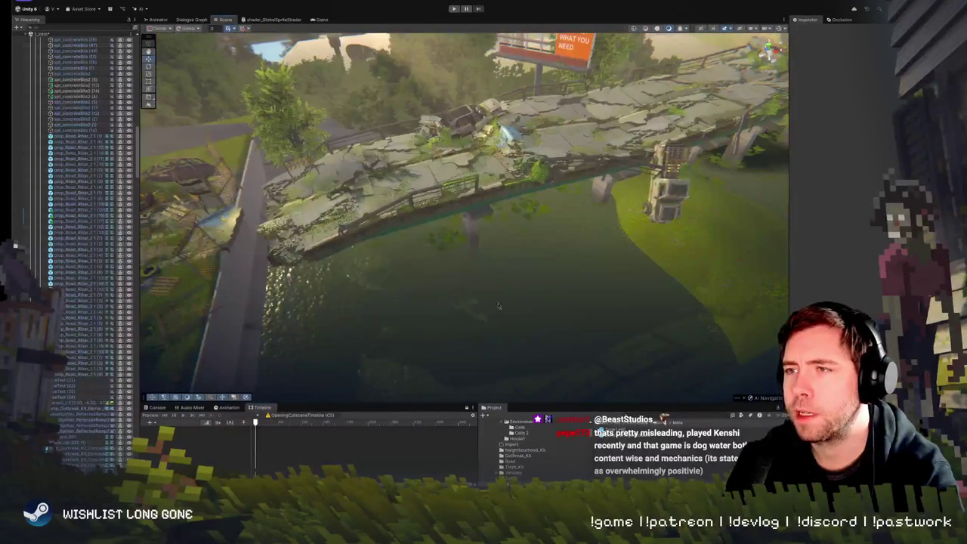
drag(609, 280, 597, 219)
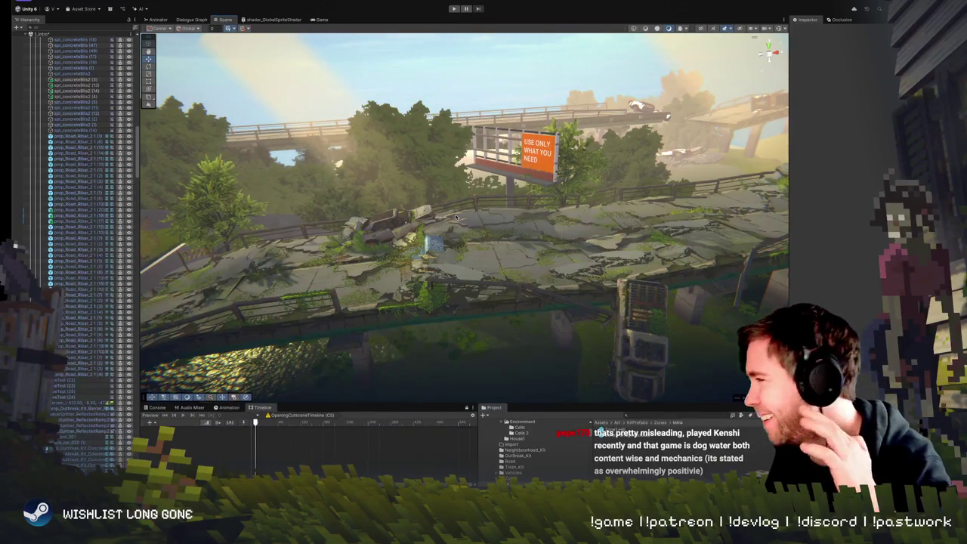
drag(539, 92, 579, 134)
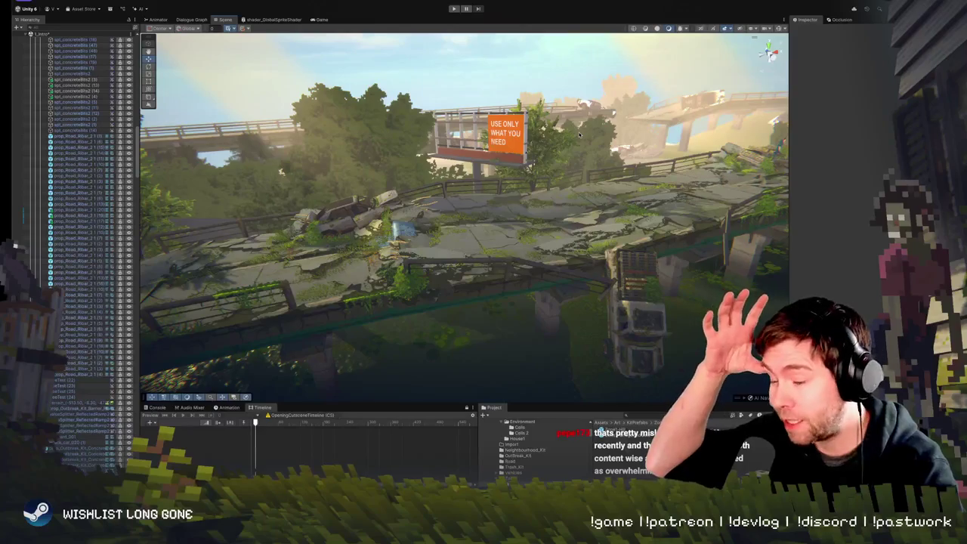
drag(596, 150, 588, 174)
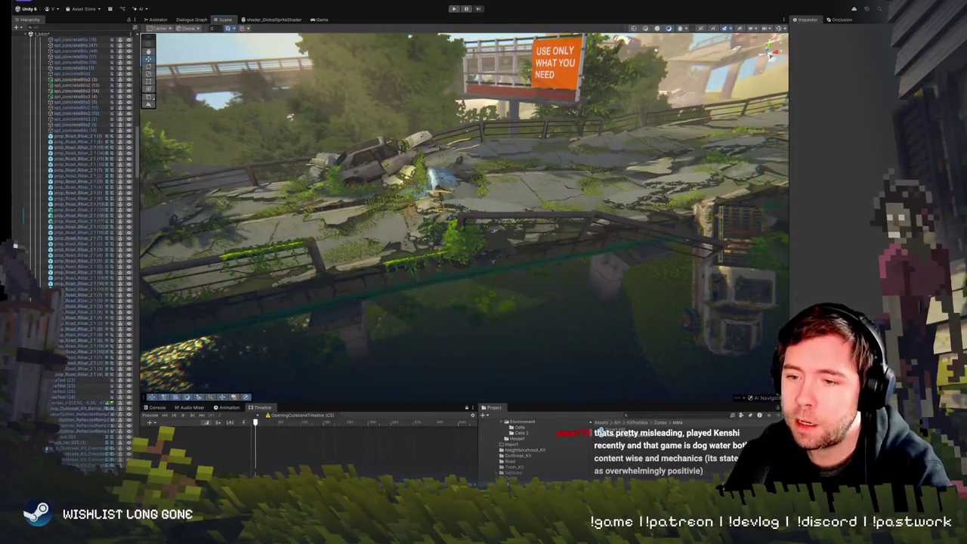
key(super+Tab)
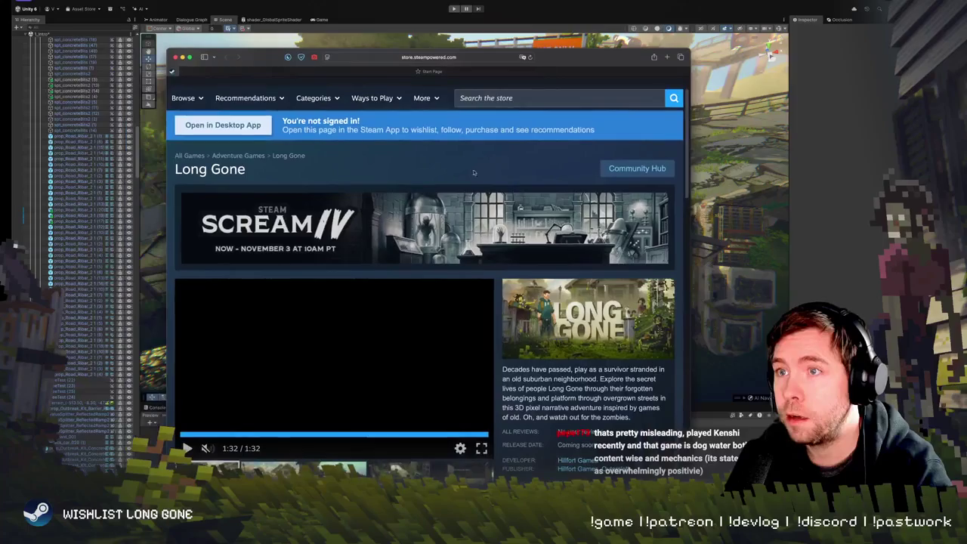
Open the Scream IV sale page, load more Popular Titles, browse them and return to the top
click(373, 209)
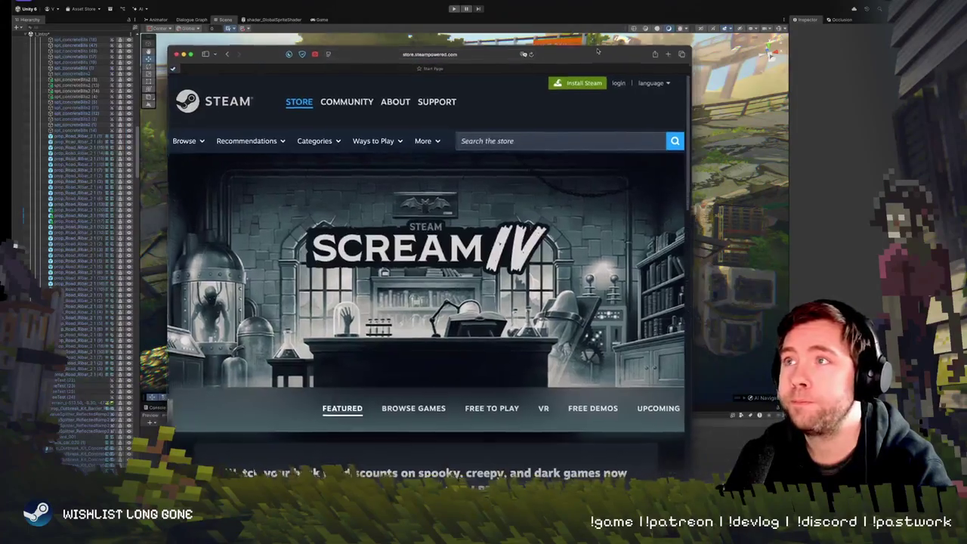
scroll(468, 291, down, 10)
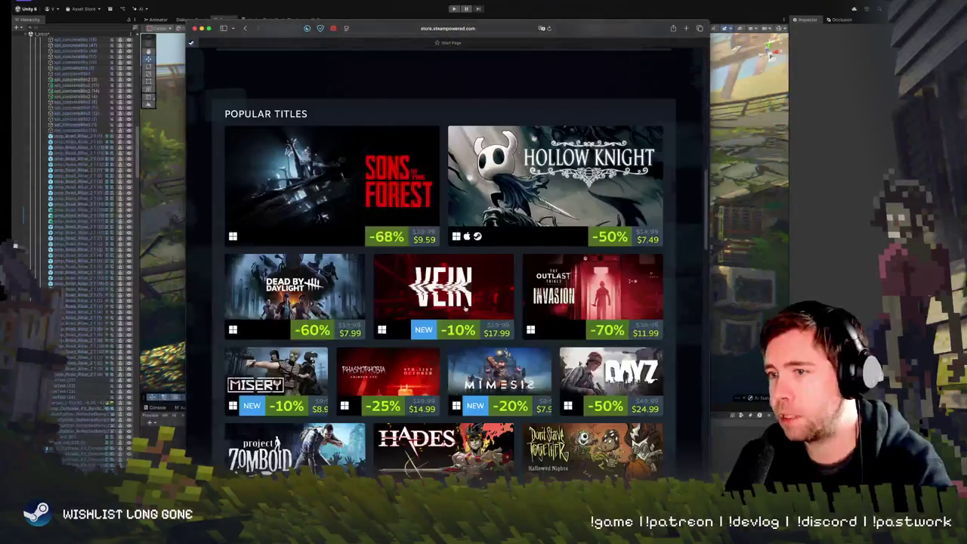
scroll(612, 340, down, 5)
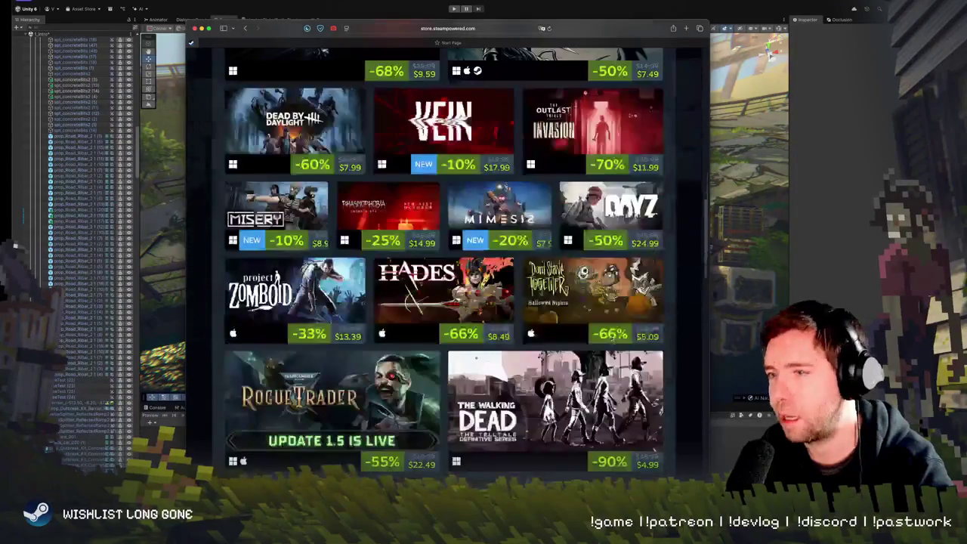
click(435, 354)
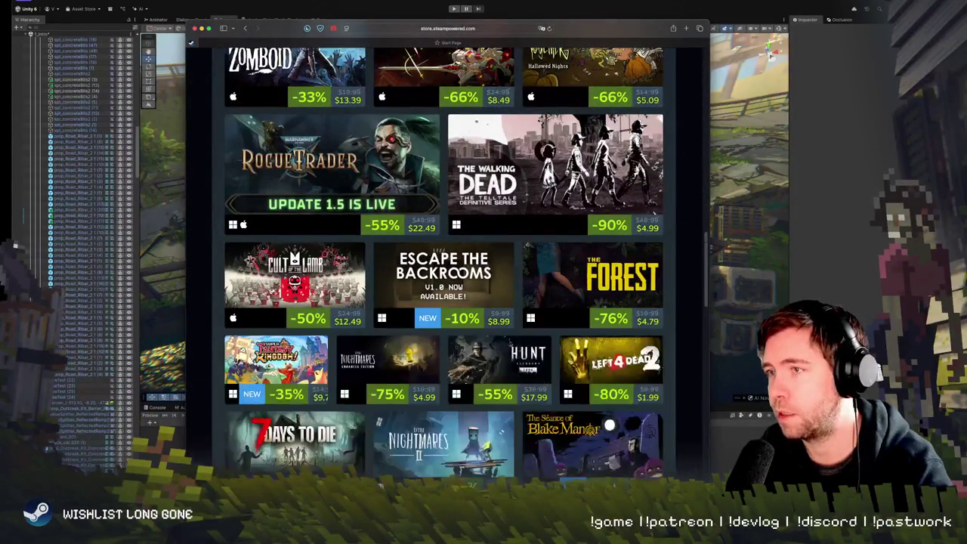
scroll(444, 317, down, 3)
scroll(444, 317, down, 3)
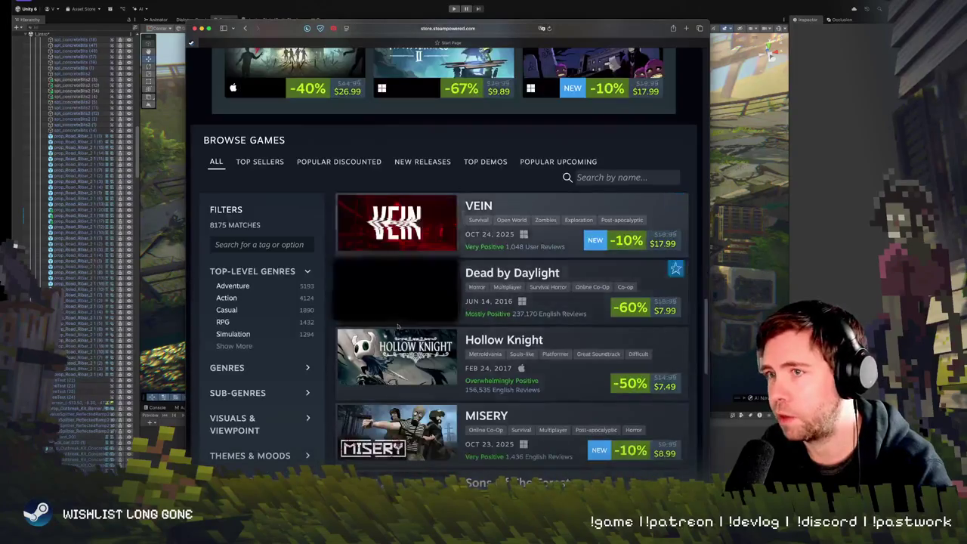
scroll(519, 325, down, 10)
scroll(519, 324, down, 10)
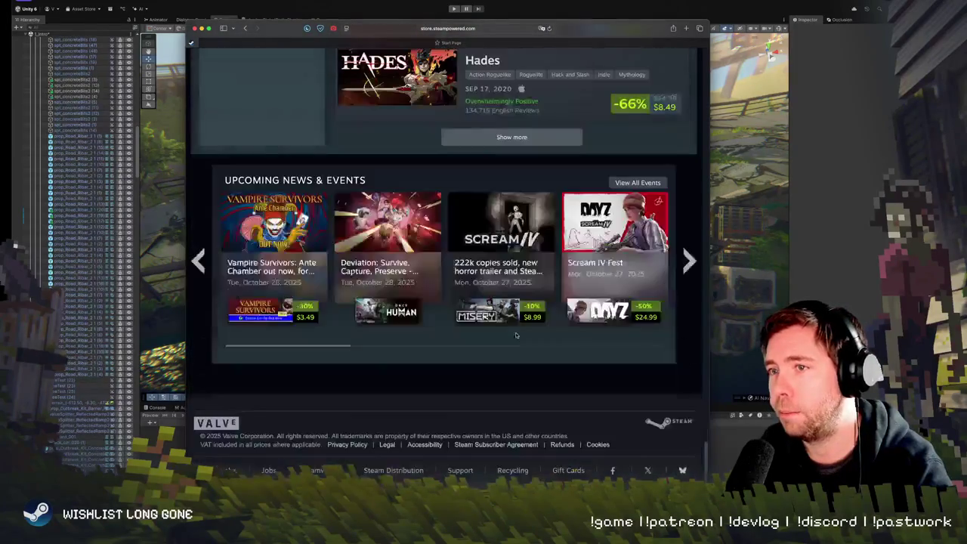
key(Home)
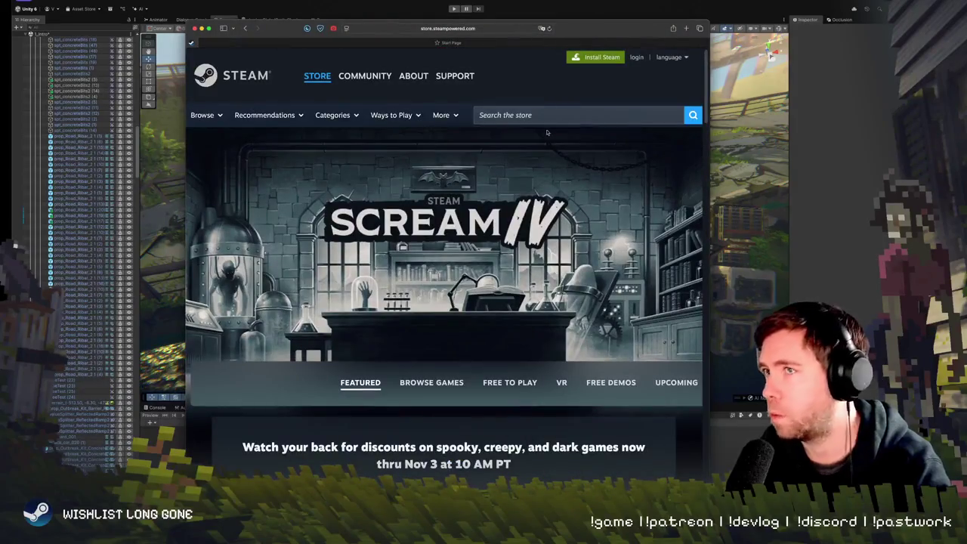
Search the Steam store for Ten Bells and open its store page
click(535, 117)
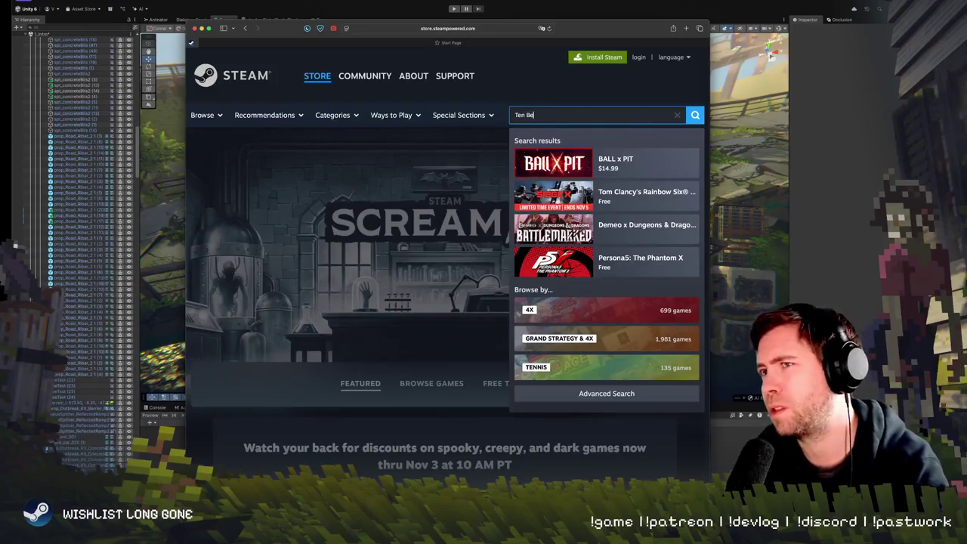
text(ll)
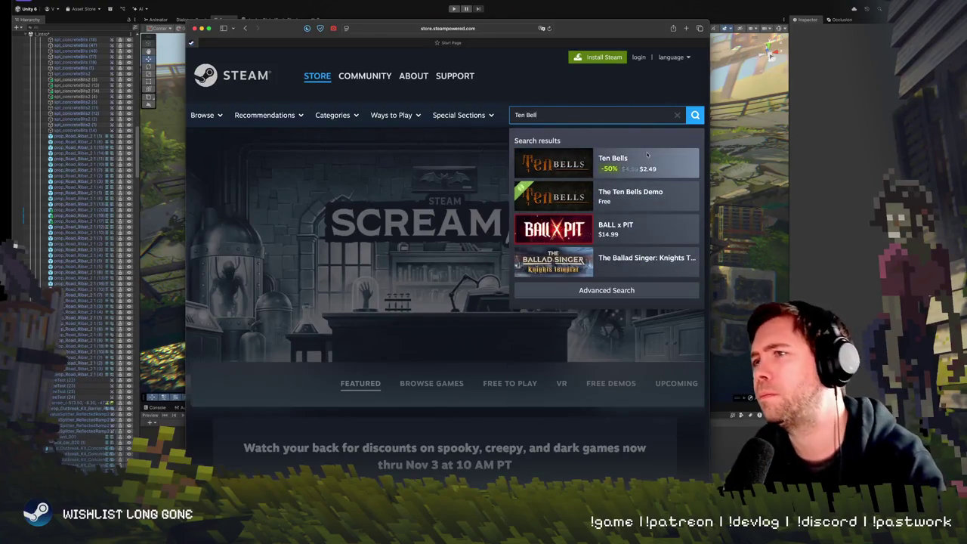
click(574, 163)
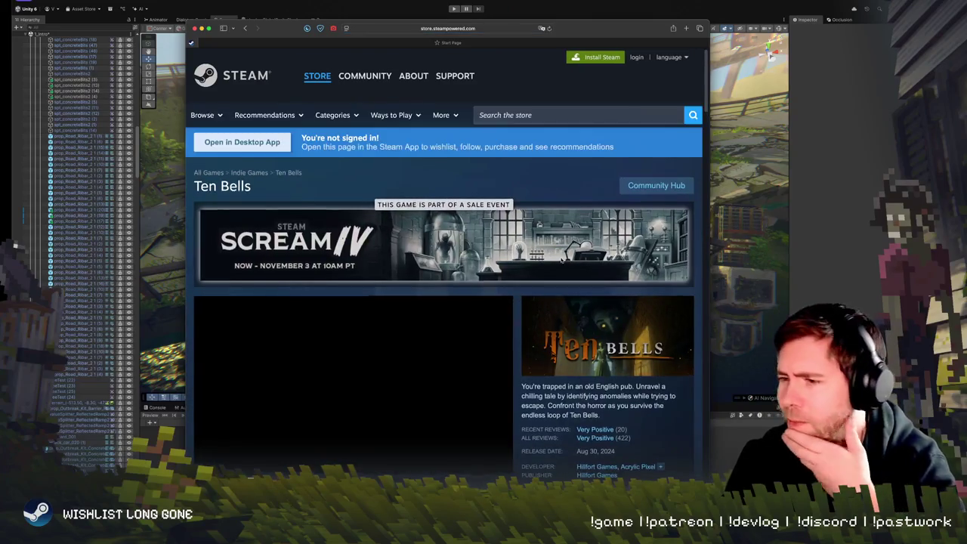
Scroll through the Ten Bells store page, then switch back to the Unity editor
scroll(592, 249, down, 1)
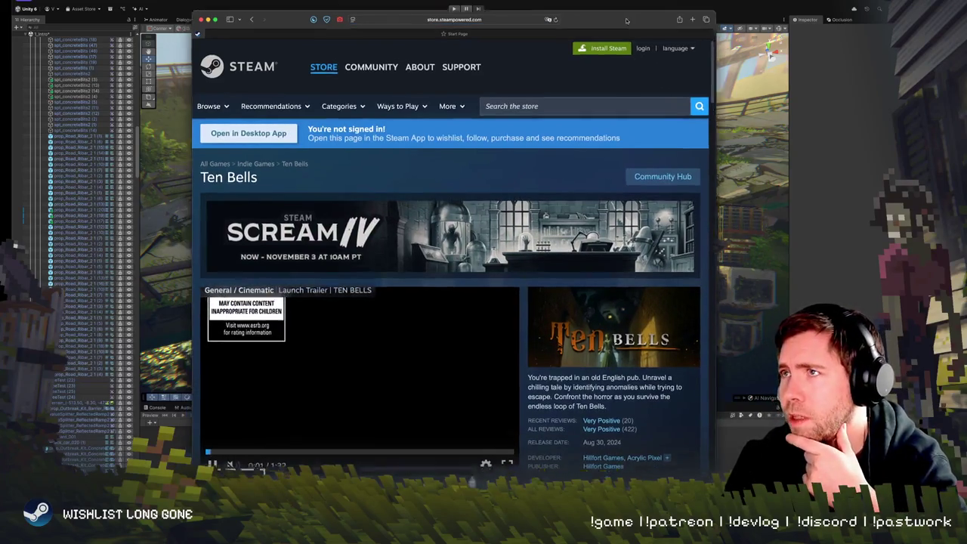
scroll(591, 249, down, 1)
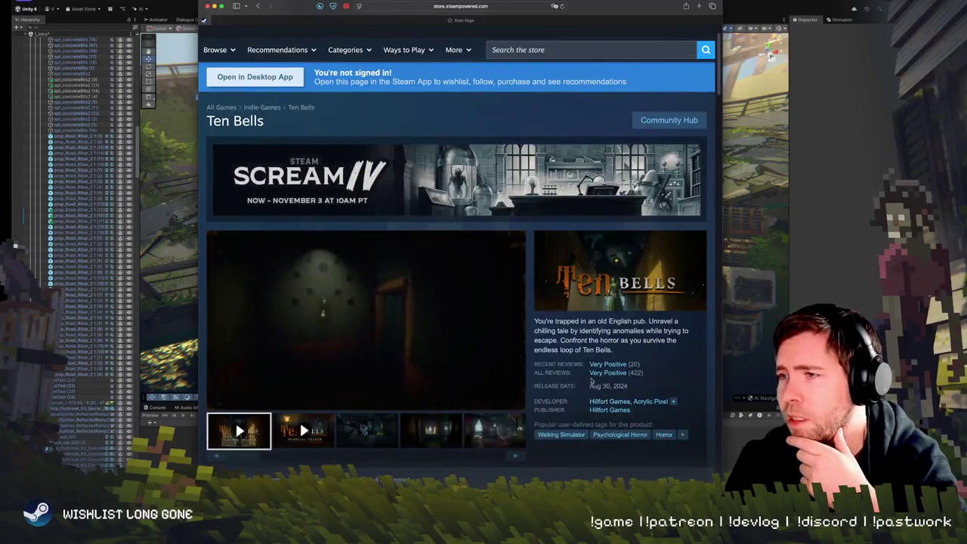
mouse_move(608, 373)
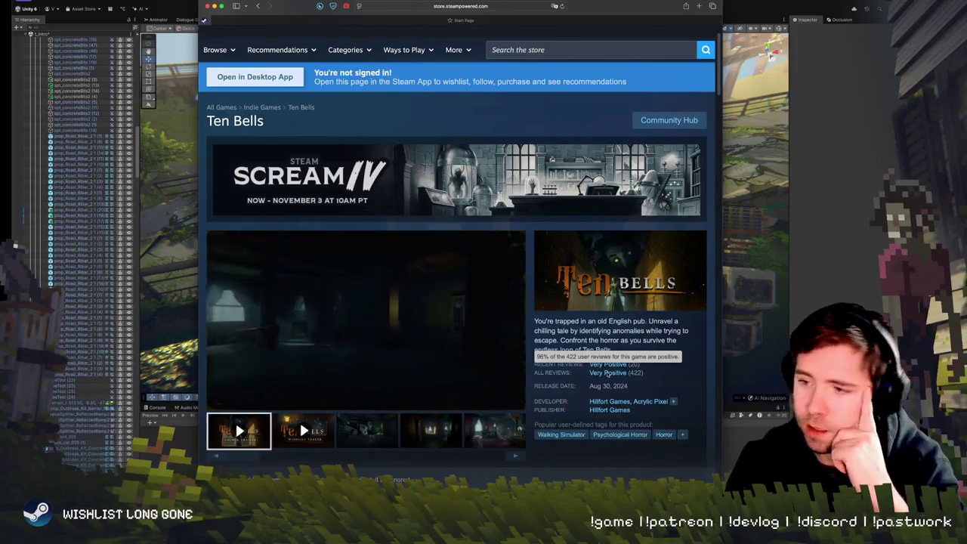
scroll(544, 401, down, 5)
scroll(543, 401, down, 1)
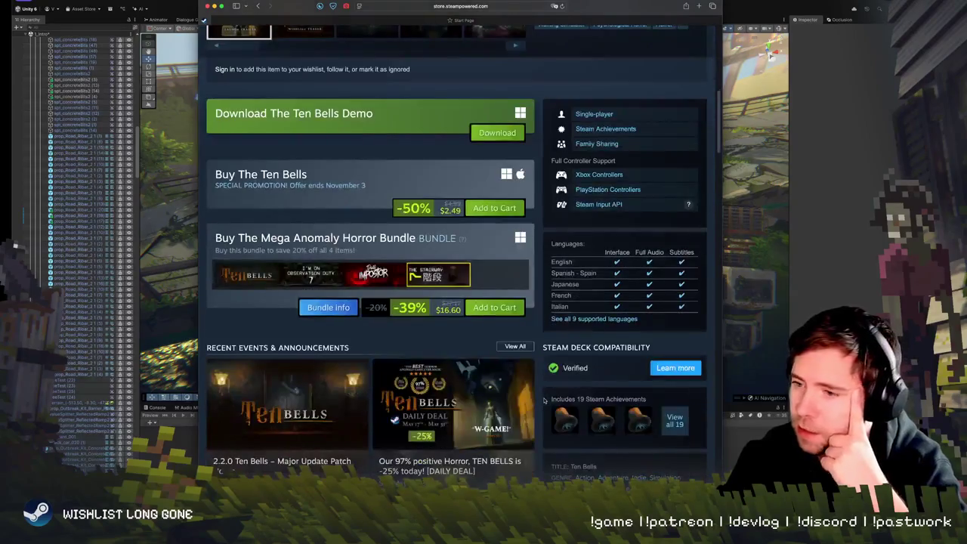
scroll(544, 401, down, 3)
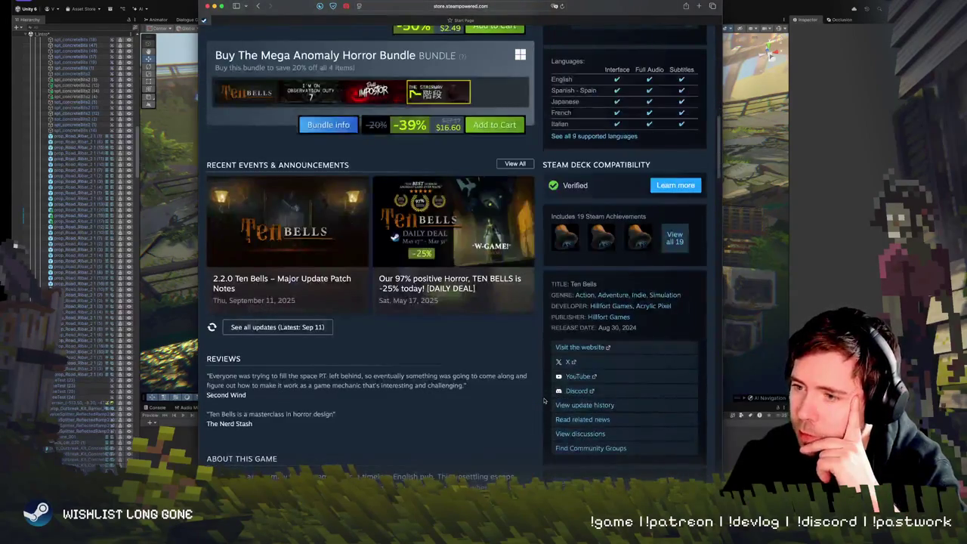
scroll(544, 400, down, 3)
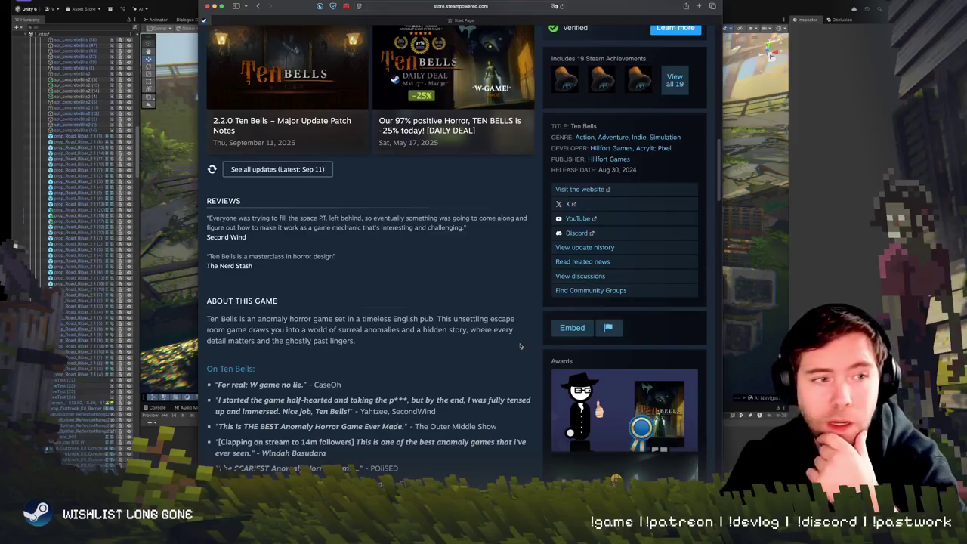
key(super+Tab)
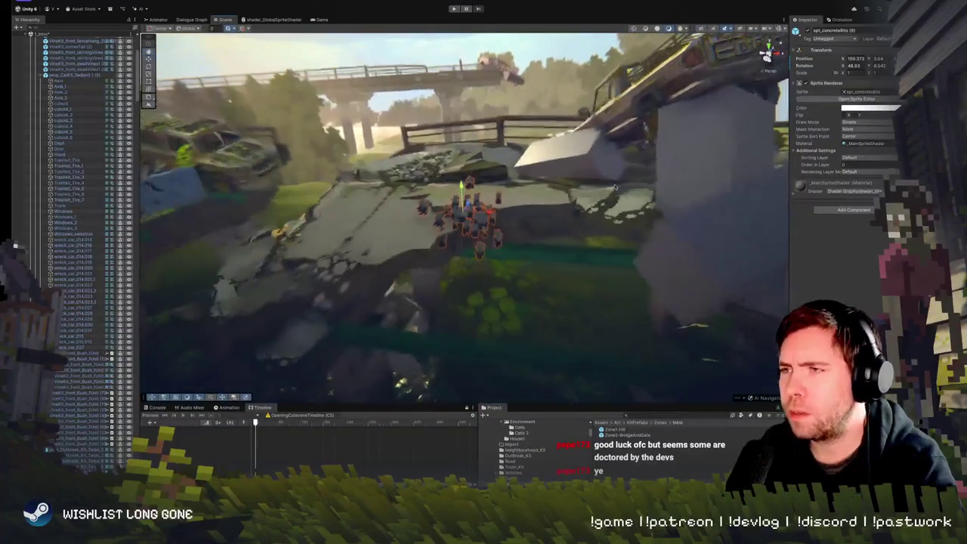
Select the concrete-bit sprites on the collapsed bridge slab and frame them with F
drag(468, 201, 464, 214)
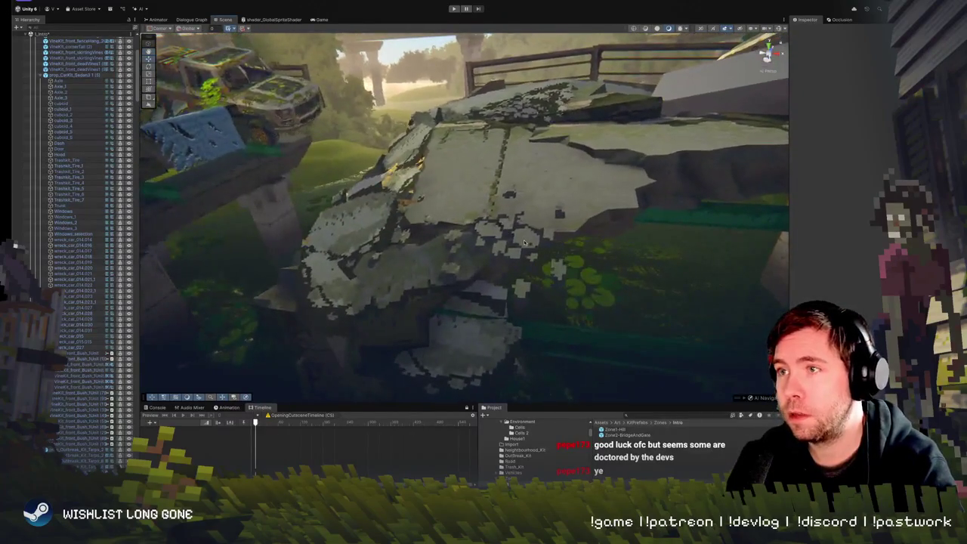
click(525, 242)
click(526, 240)
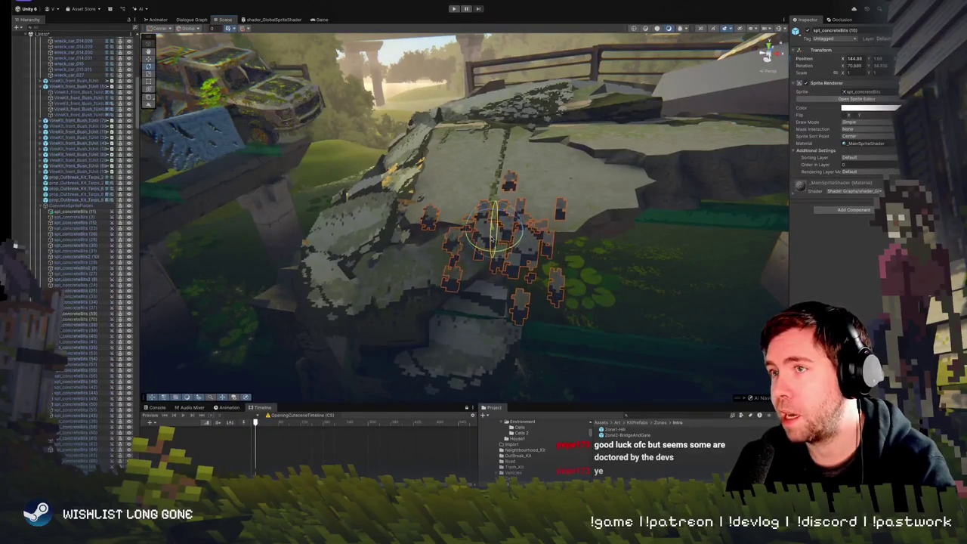
mouse_move(559, 217)
mouse_down()
mouse_move(363, 195)
mouse_move(498, 202)
mouse_move(534, 229)
mouse_move(500, 230)
mouse_up()
click(495, 230)
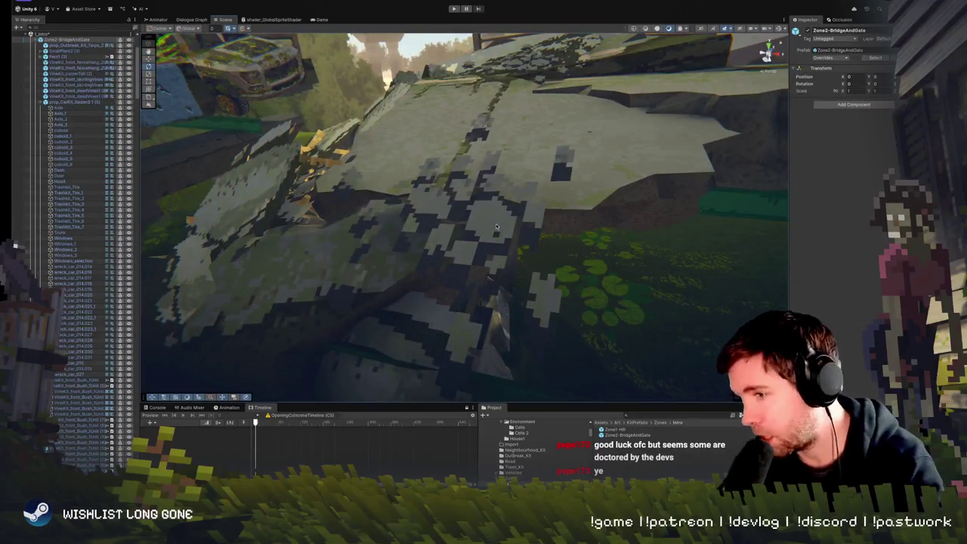
click(495, 225)
key(f)
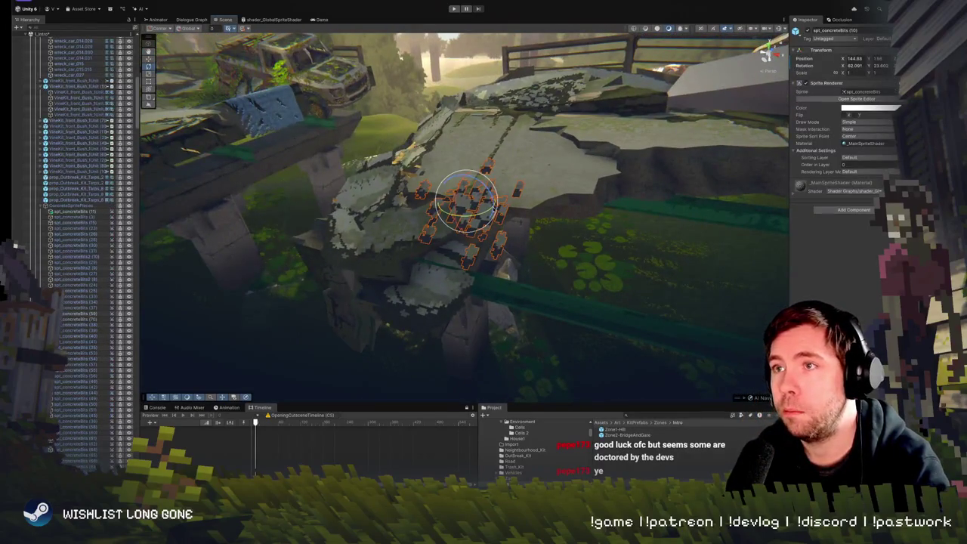
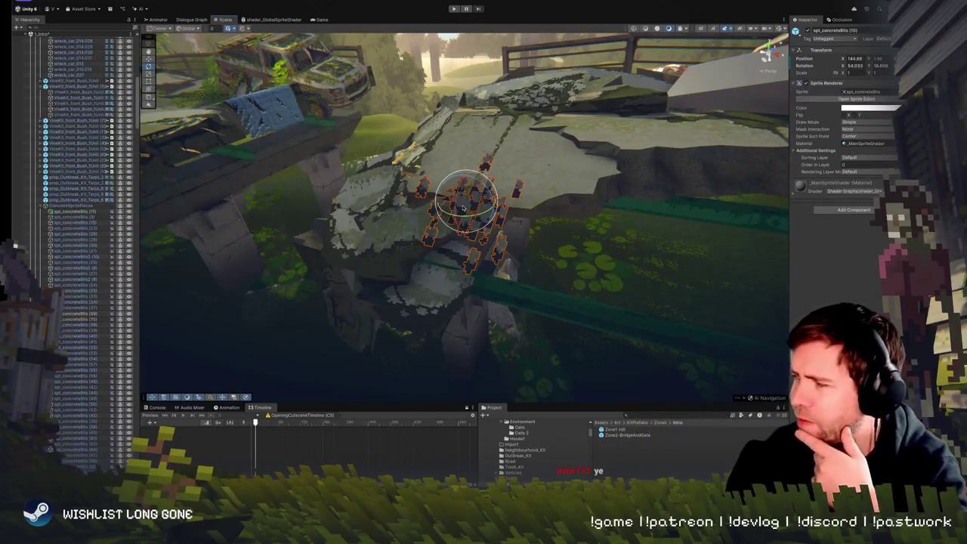
Nudge a single concrete bit on the chunk slightly along the slab
mouse_move(476, 202)
mouse_down()
mouse_move(431, 215)
mouse_move(510, 219)
mouse_move(400, 243)
mouse_move(423, 226)
mouse_move(484, 250)
mouse_move(389, 201)
mouse_move(453, 249)
mouse_up()
click(462, 256)
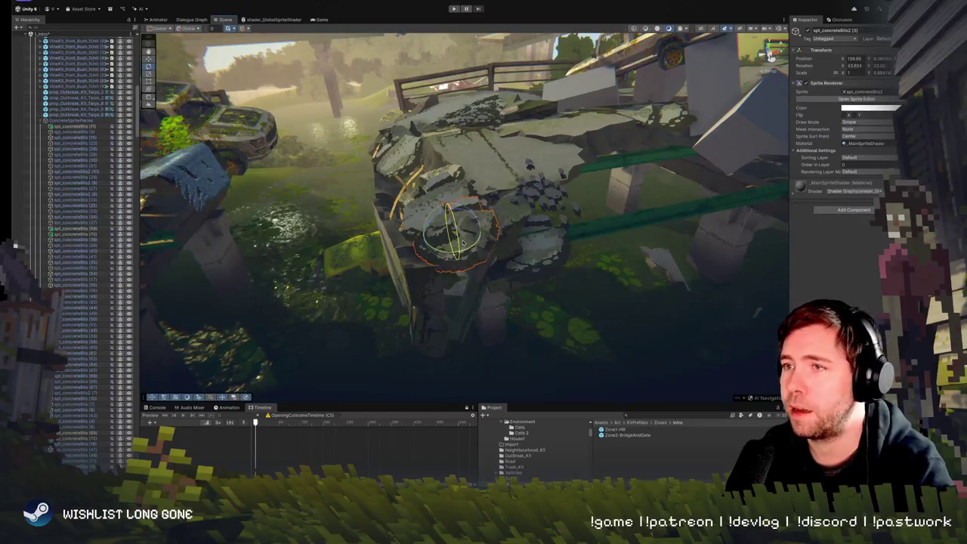
mouse_move(452, 238)
mouse_down()
mouse_move(467, 223)
mouse_move(463, 184)
mouse_up()
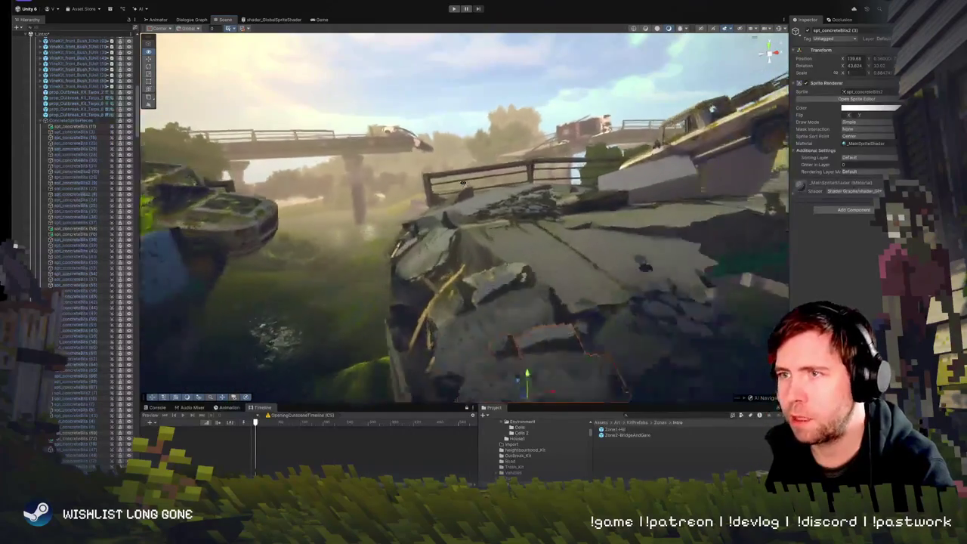
Frame the spt_concreteBits (10) cluster and pick a concrete-bit decal on the bridge
key(f)
click(482, 228)
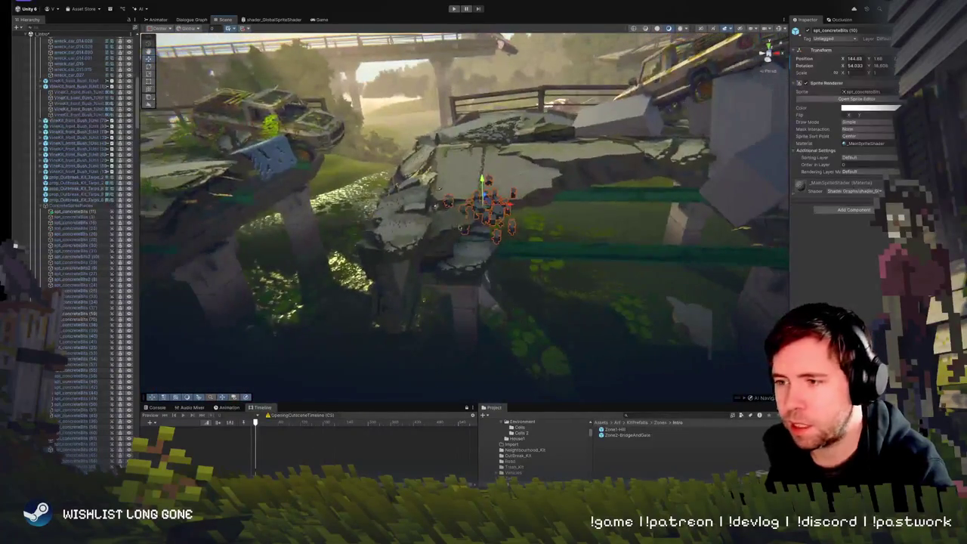
key(e)
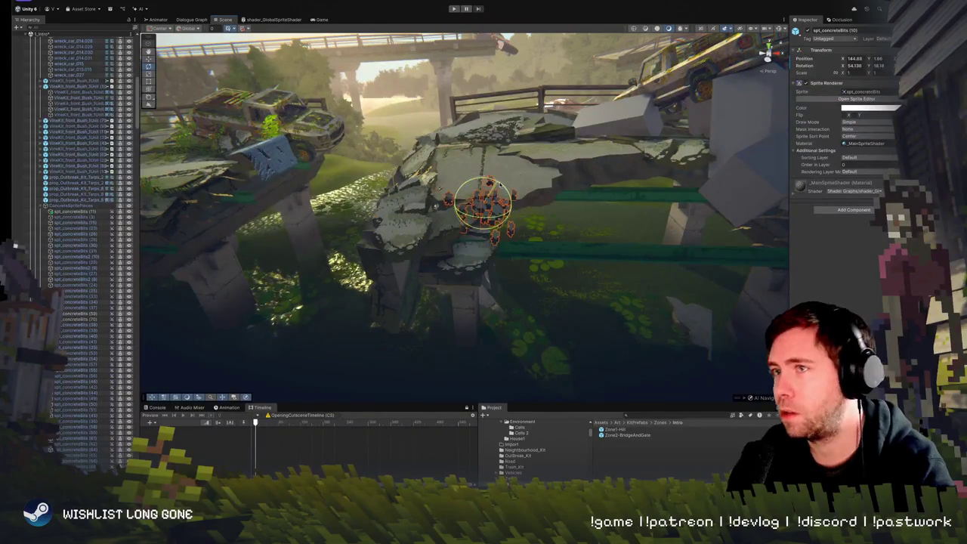
key(w)
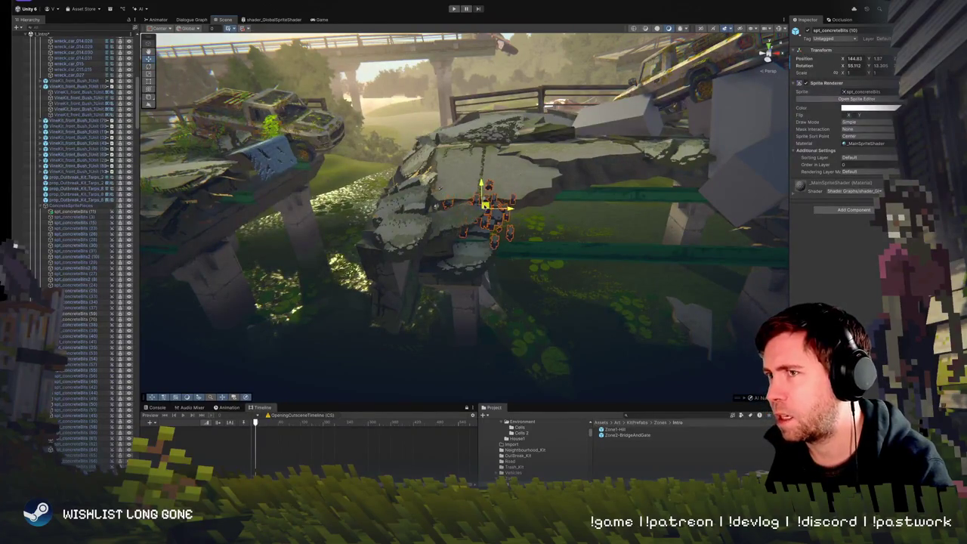
key(f)
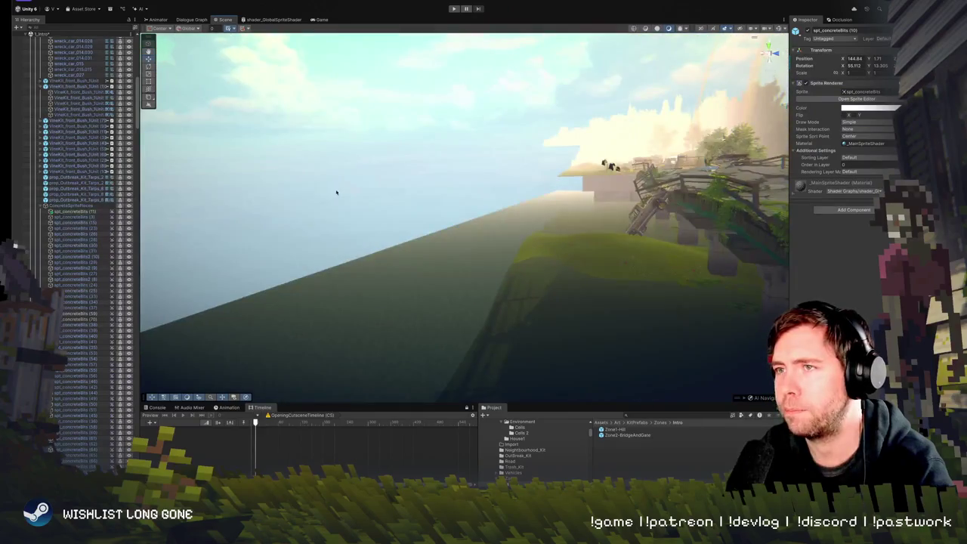
scroll(335, 195, down, 5)
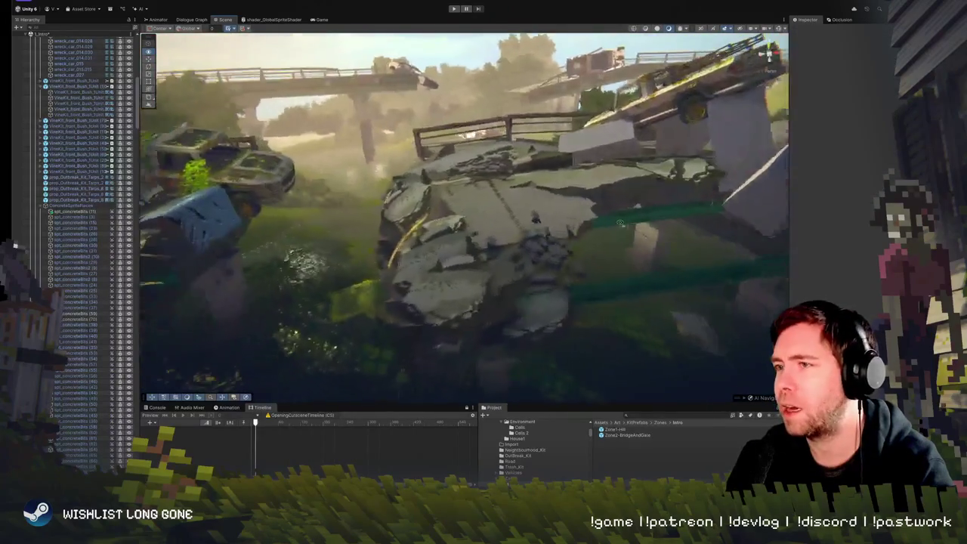
click(461, 269)
Tilt a concrete-bit decal to a shallower angle and shift it slightly left and up
mouse_move(462, 269)
mouse_down()
mouse_move(453, 264)
mouse_move(461, 273)
mouse_move(489, 261)
mouse_move(396, 243)
mouse_move(348, 247)
mouse_up()
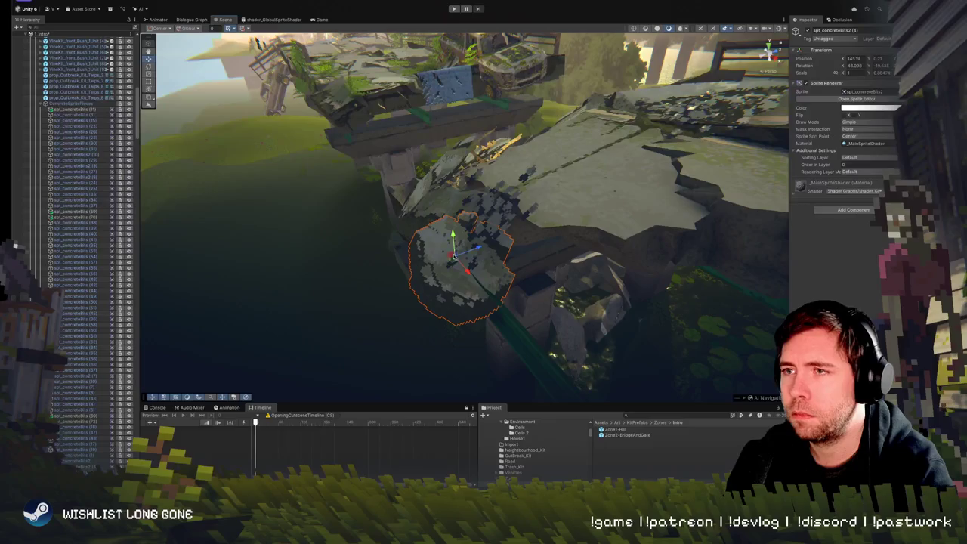
drag(458, 256, 591, 230)
scroll(591, 230, down, 3)
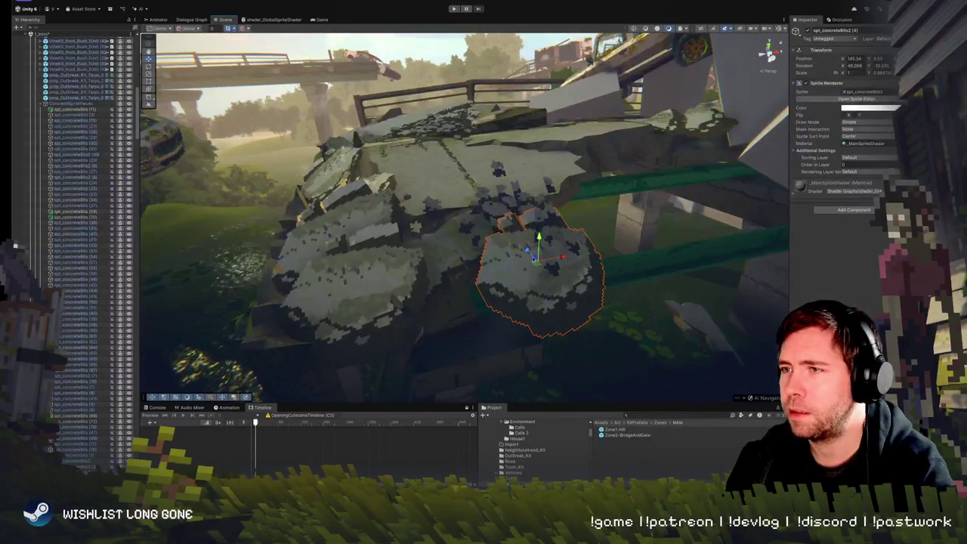
scroll(533, 257, down, 3)
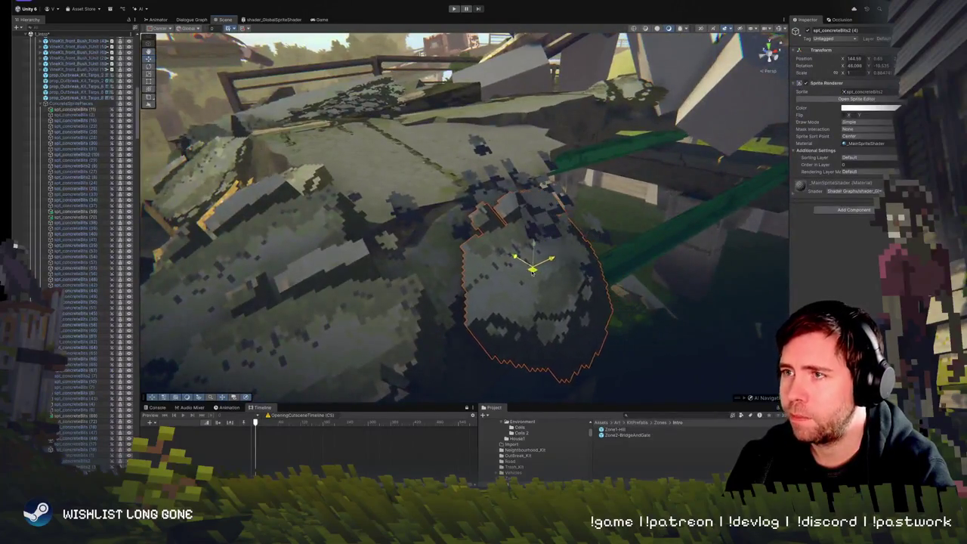
mouse_move(533, 272)
mouse_down()
mouse_move(501, 277)
mouse_move(495, 257)
mouse_move(518, 261)
mouse_up()
Shift the spt_concreteBits (10) cluster to the right across the slab
click(538, 197)
drag(537, 197, 495, 186)
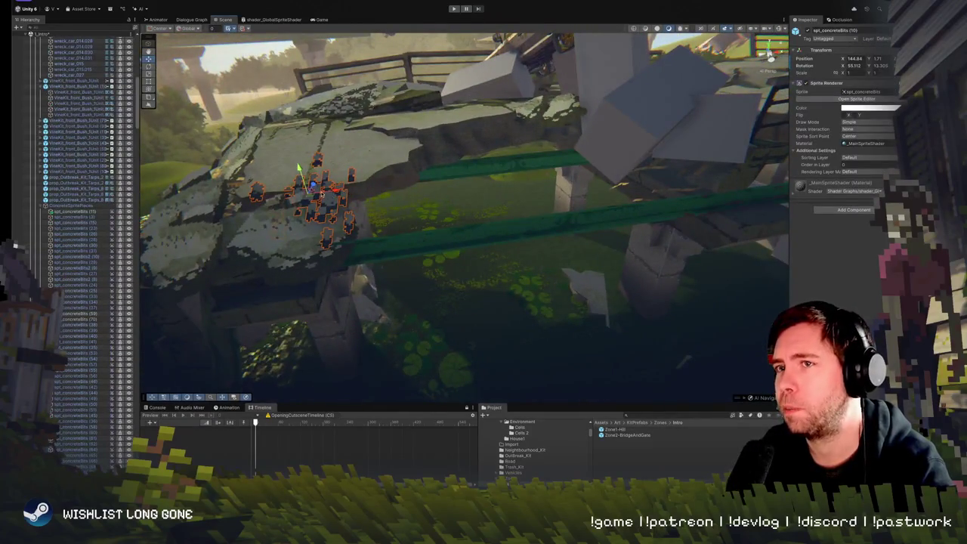
mouse_move(337, 193)
mouse_down()
mouse_move(387, 186)
mouse_move(369, 188)
mouse_move(324, 226)
mouse_move(298, 189)
mouse_up()
key(e)
mouse_move(369, 185)
mouse_down()
mouse_move(258, 243)
mouse_move(399, 198)
mouse_move(423, 234)
mouse_up()
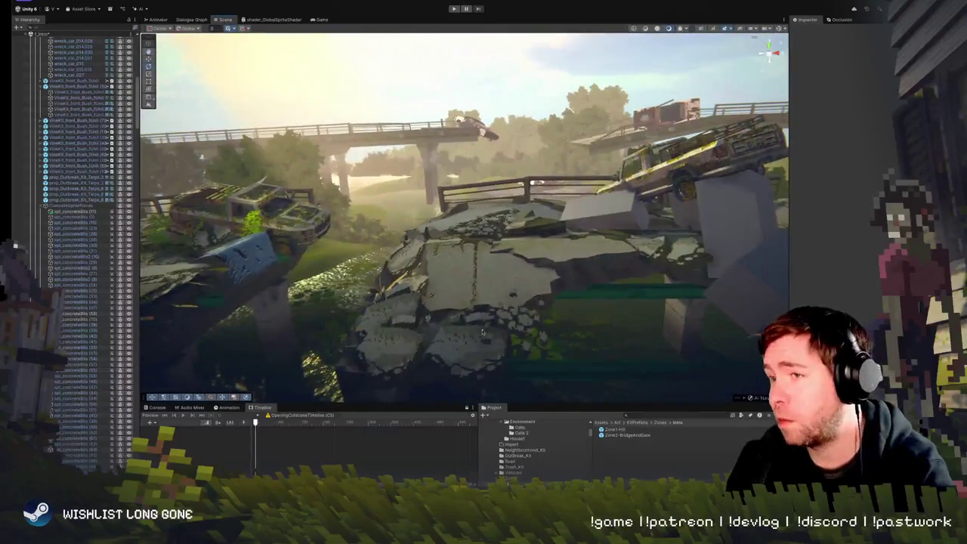
Check the slab decals and the (10) cluster, then pull back to show the bridge and skyline
click(403, 354)
mouse_move(403, 355)
mouse_down()
mouse_move(460, 281)
mouse_move(466, 291)
mouse_up()
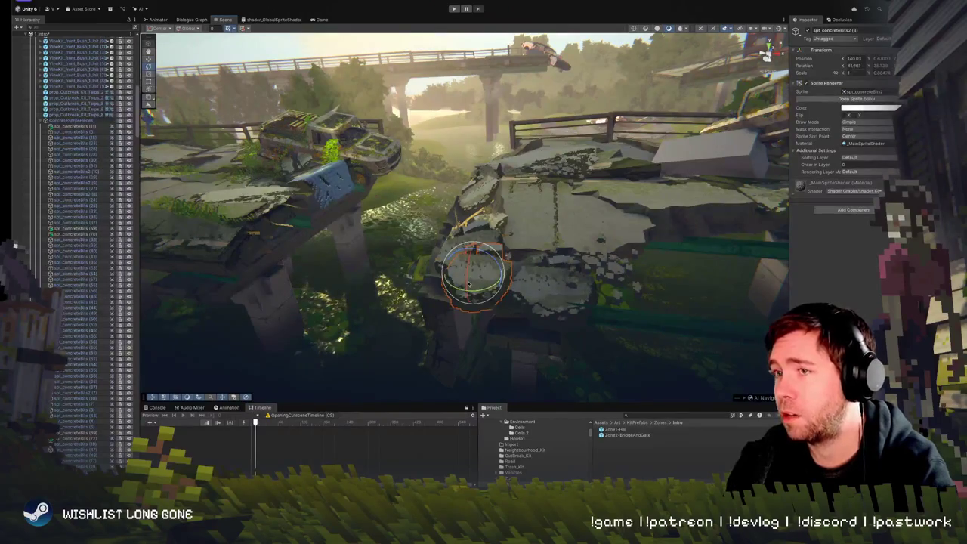
drag(469, 281, 449, 267)
click(448, 268)
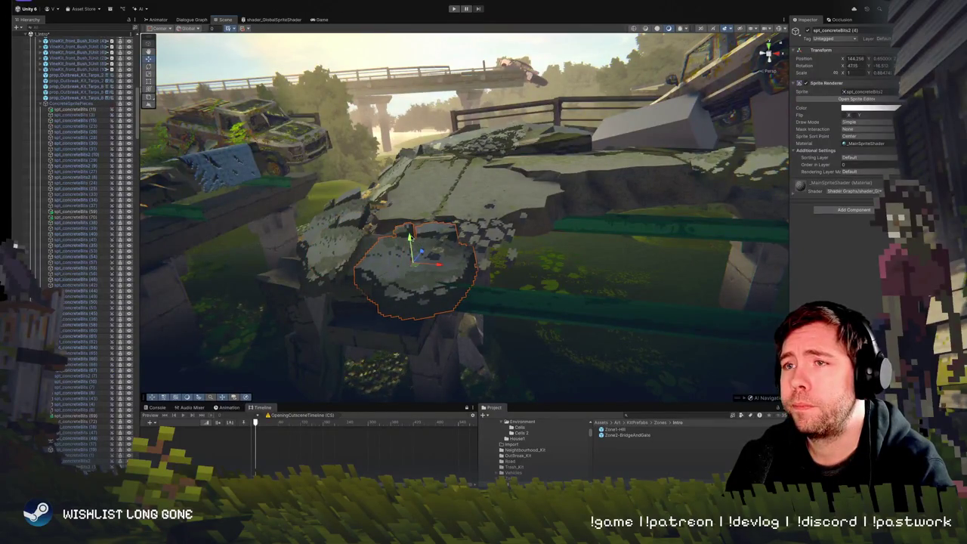
click(483, 240)
click(479, 229)
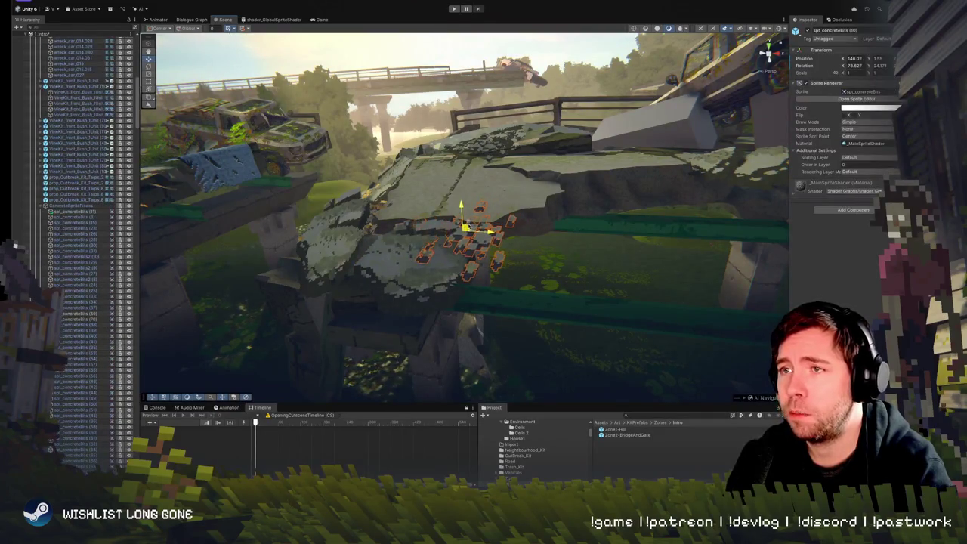
mouse_move(468, 225)
mouse_down()
mouse_move(494, 219)
mouse_move(500, 236)
mouse_up()
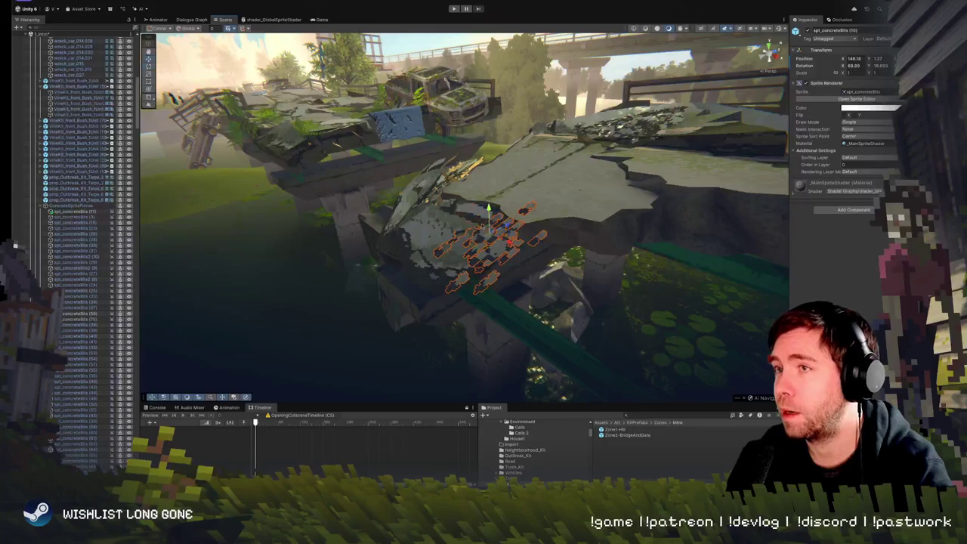
mouse_move(500, 236)
mouse_down()
mouse_move(599, 204)
mouse_move(623, 248)
mouse_move(454, 247)
mouse_move(481, 227)
mouse_move(359, 209)
mouse_up()
click(448, 247)
click(448, 247)
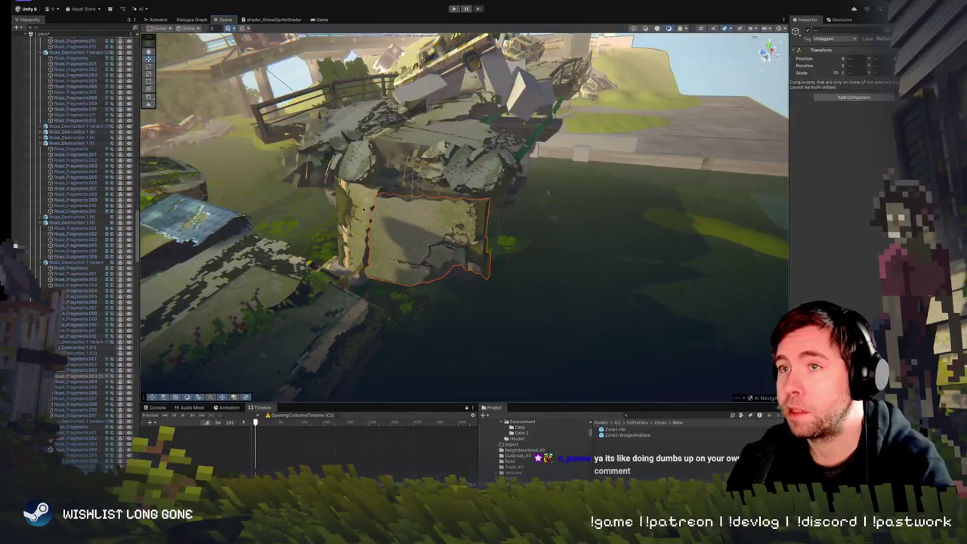
click(357, 199)
key(f)
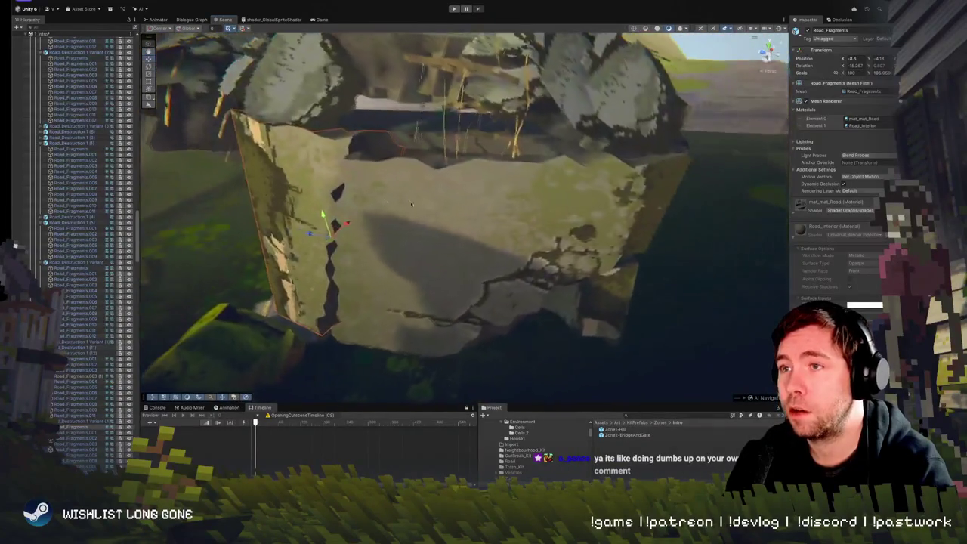
drag(580, 289, 544, 247)
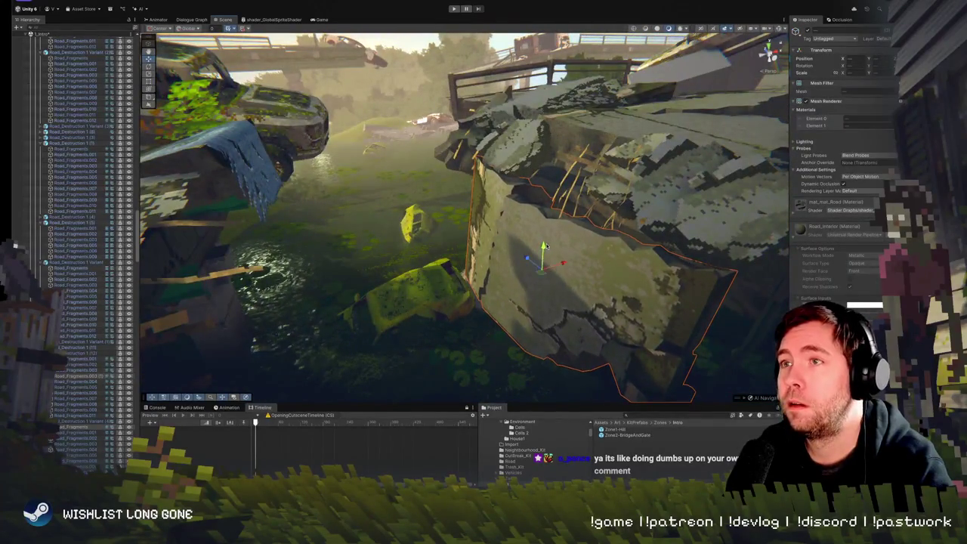
scroll(544, 247, down, 5)
drag(544, 247, 503, 237)
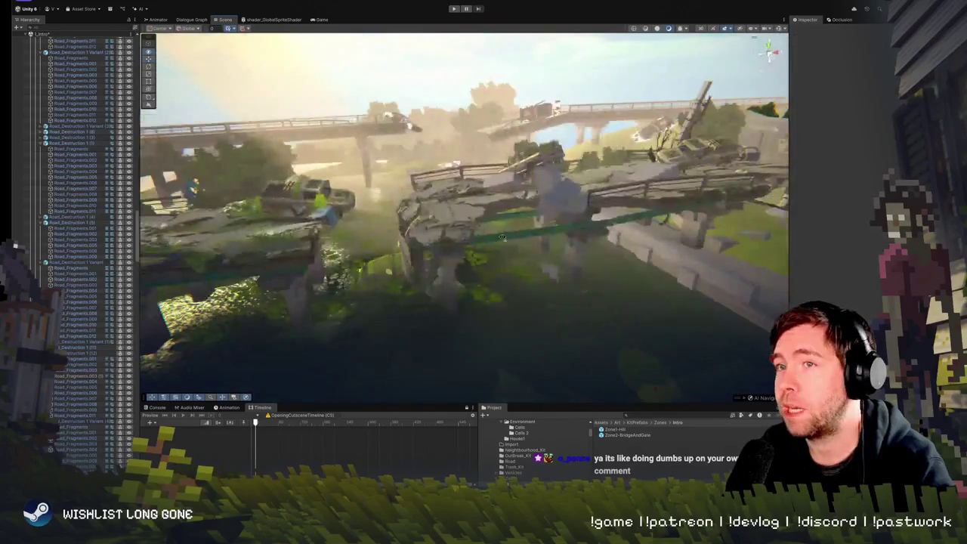
scroll(503, 237, up, 5)
click(475, 262)
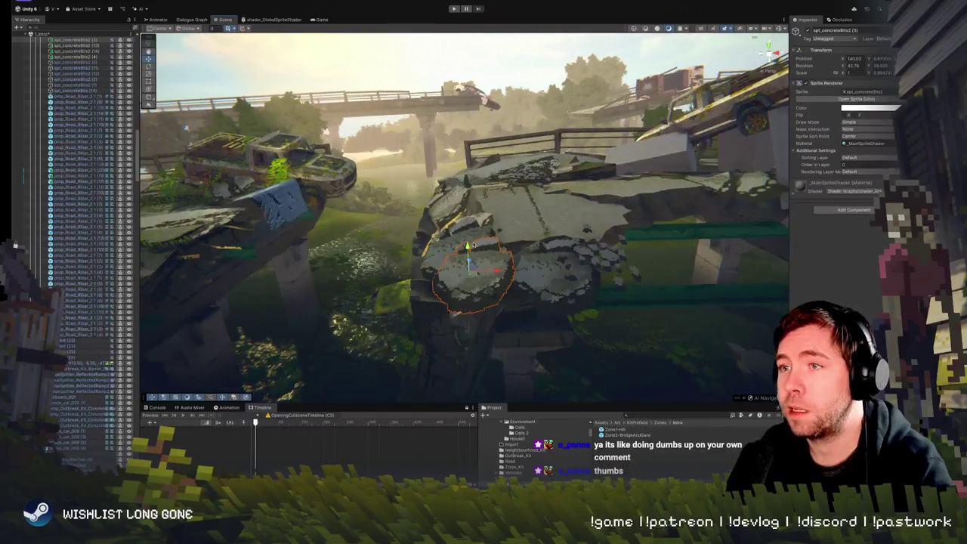
click(469, 239)
scroll(469, 238, down, 3)
drag(469, 239, 474, 228)
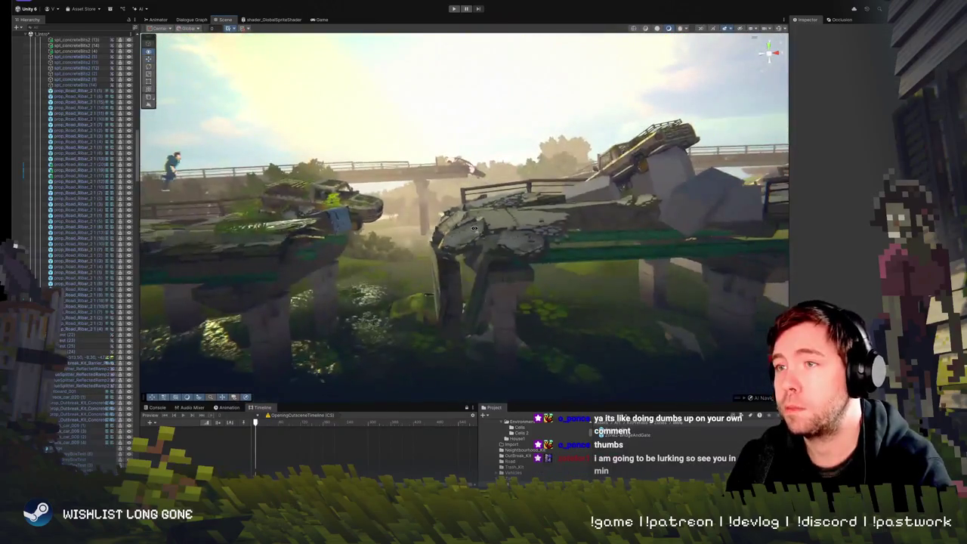
scroll(474, 228, up, 5)
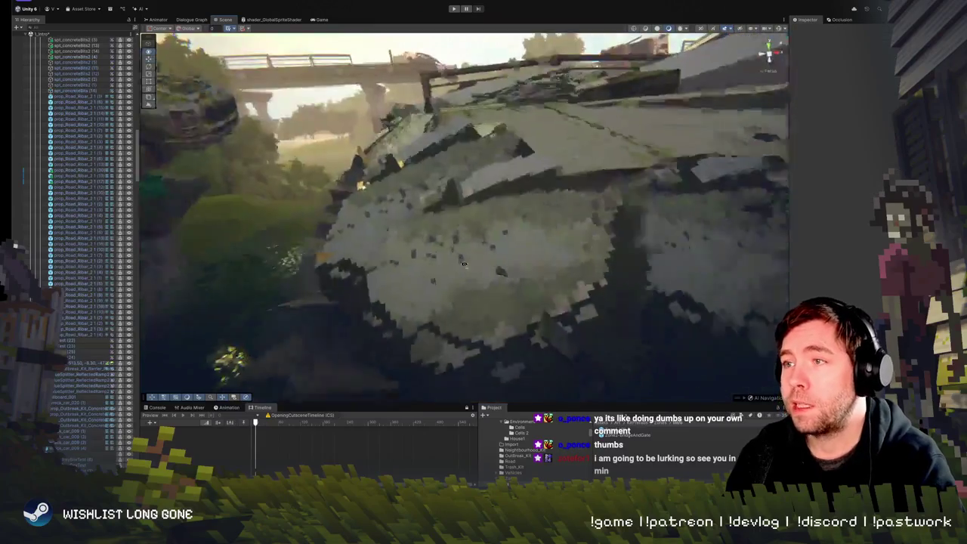
scroll(453, 226, down, 3)
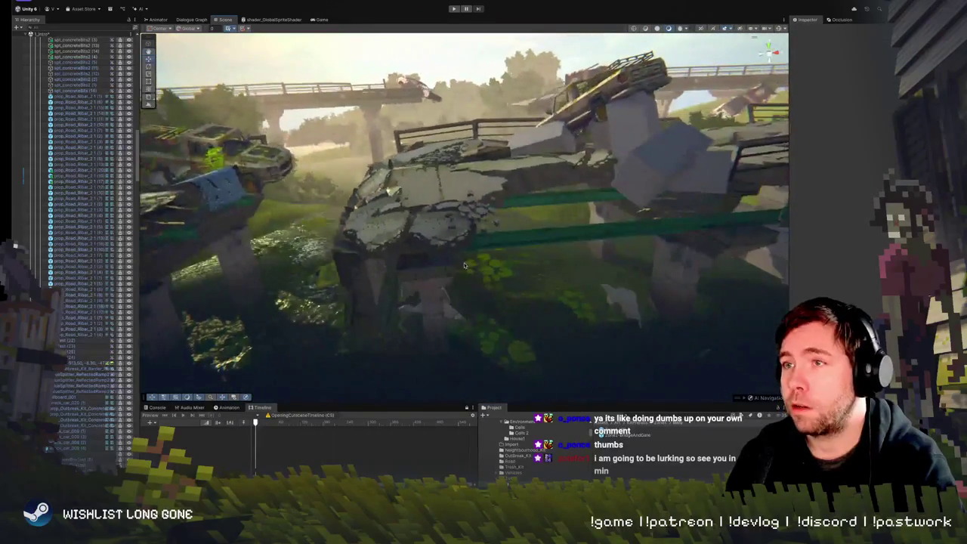
click(424, 223)
key(f)
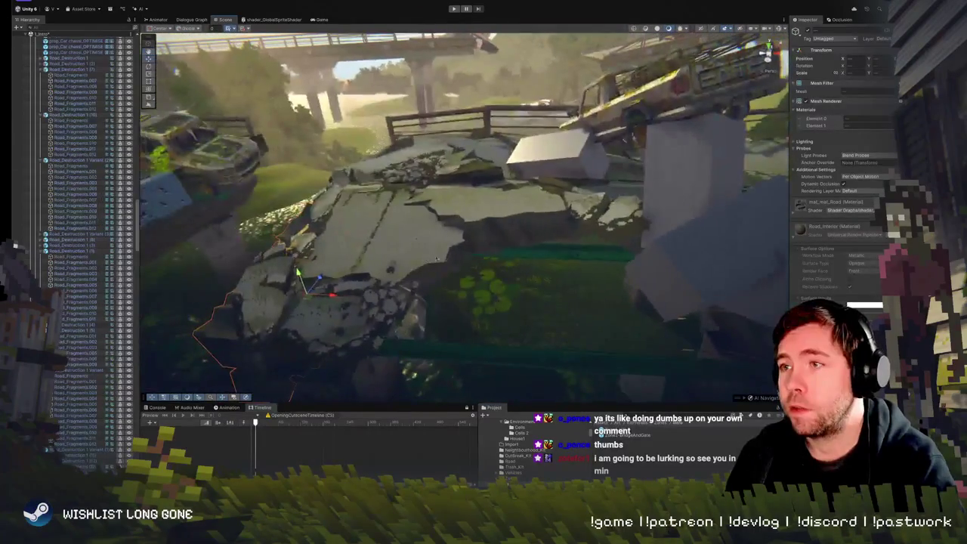
click(399, 168)
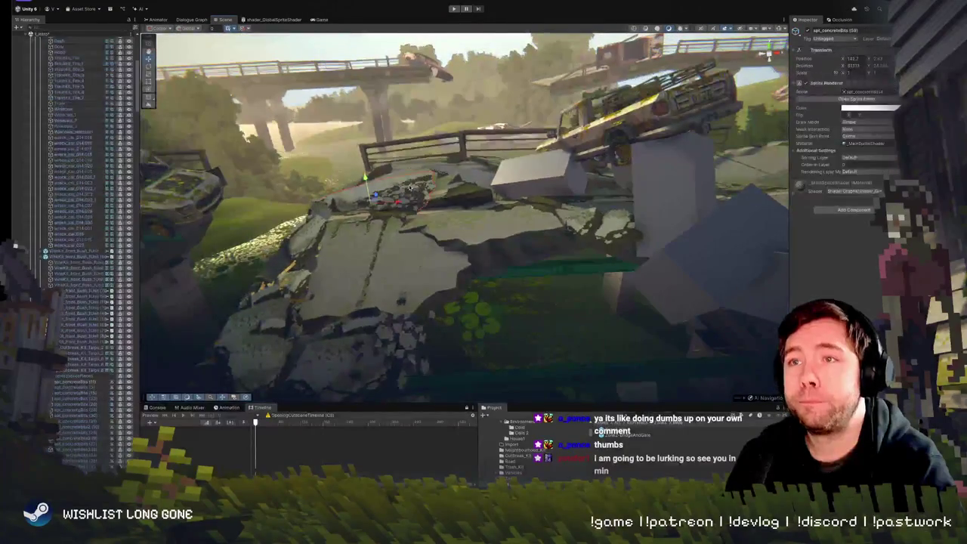
Move a concrete-bits sprite up onto the slab and tilt it slightly to fit
drag(405, 191, 418, 198)
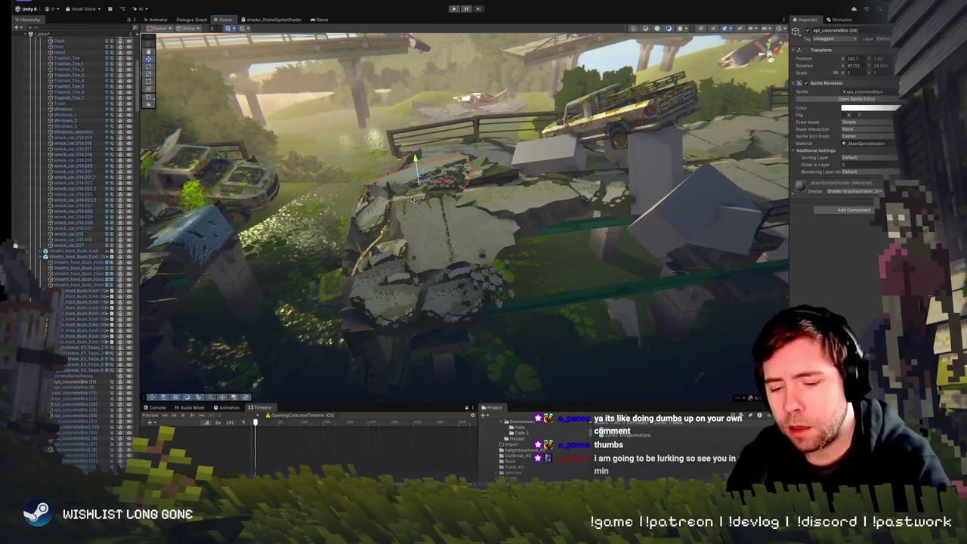
click(412, 198)
drag(518, 217, 553, 191)
key(e)
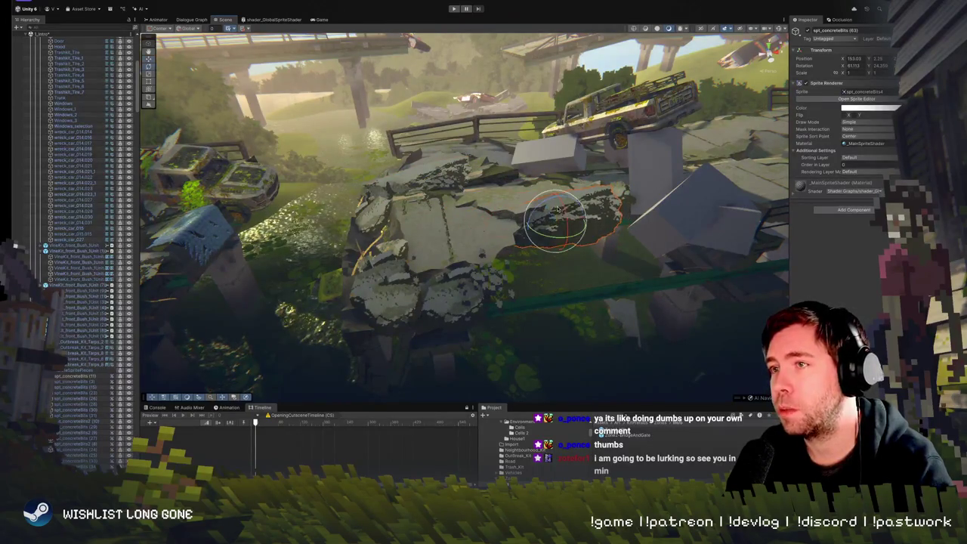
key(w)
key(f)
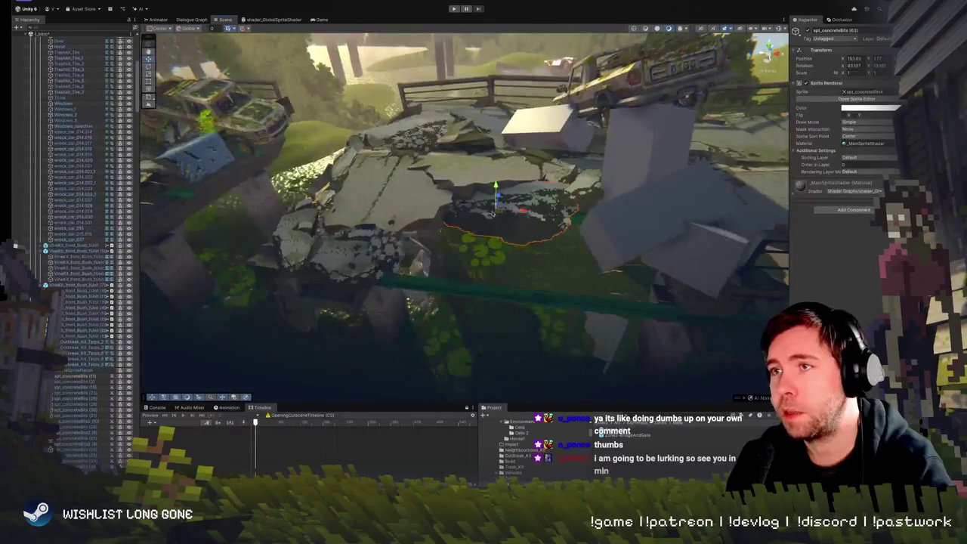
key(e)
mouse_move(529, 211)
mouse_down()
mouse_move(513, 202)
mouse_move(524, 206)
mouse_move(486, 210)
mouse_up()
key(w)
Duplicate that sprite and slide the copy down-left along the slab
key(ctrl+d)
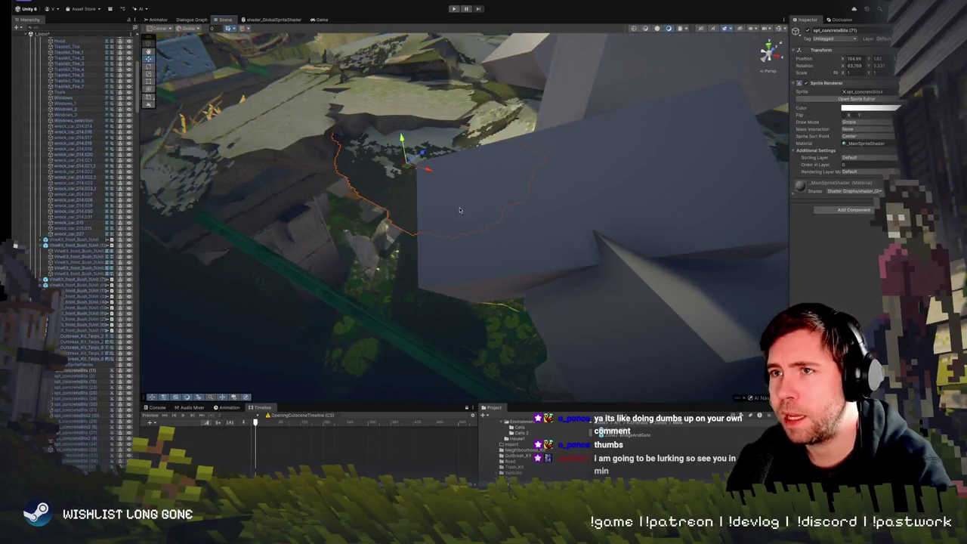
mouse_move(415, 173)
mouse_down()
mouse_move(322, 213)
mouse_move(463, 212)
mouse_move(385, 165)
mouse_up()
key(e)
key(w)
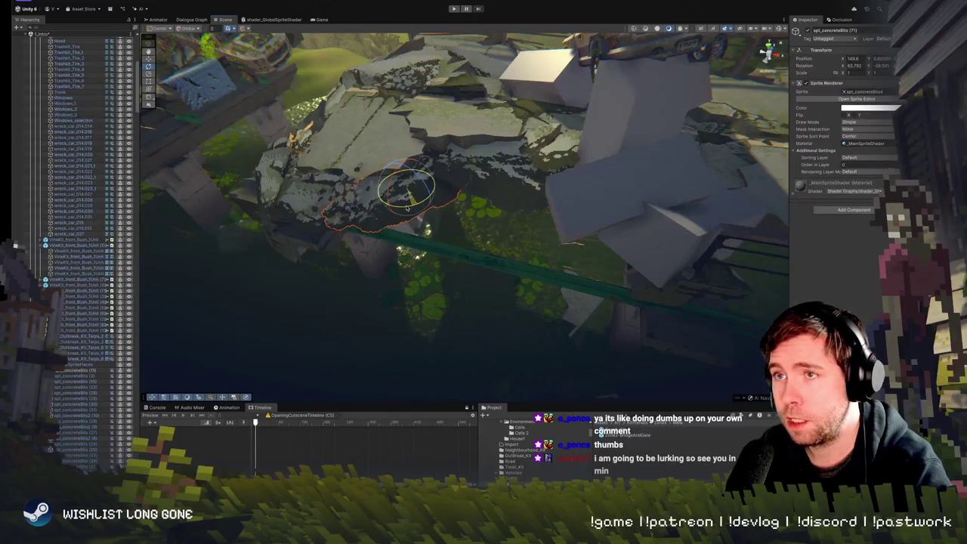
Reposition another concrete-bits piece on the slab
mouse_move(399, 208)
mouse_down()
mouse_move(274, 209)
mouse_move(263, 177)
mouse_move(497, 214)
mouse_move(476, 219)
mouse_move(451, 159)
mouse_up()
click(455, 150)
key(w)
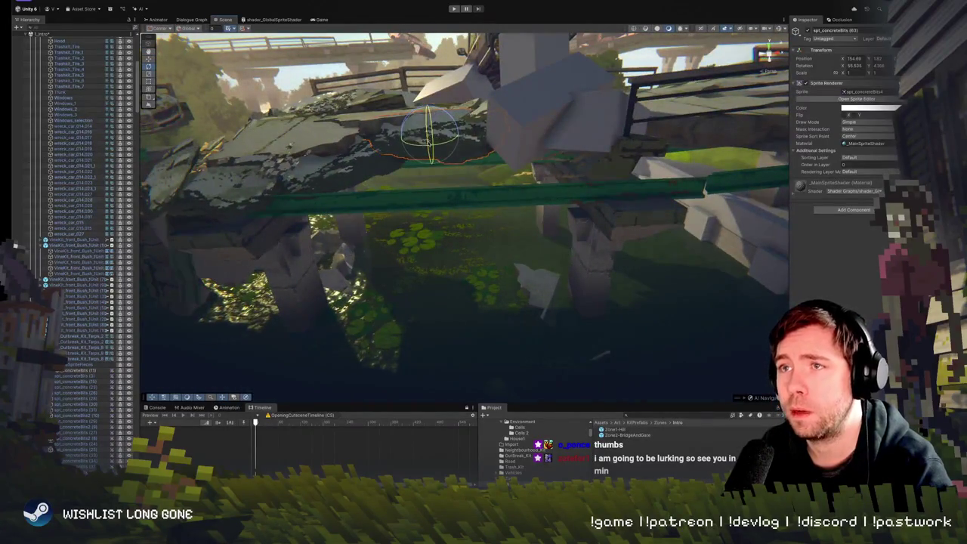
mouse_move(452, 158)
mouse_down()
mouse_move(476, 148)
mouse_move(583, 182)
mouse_move(342, 159)
mouse_move(317, 122)
mouse_up()
click(337, 264)
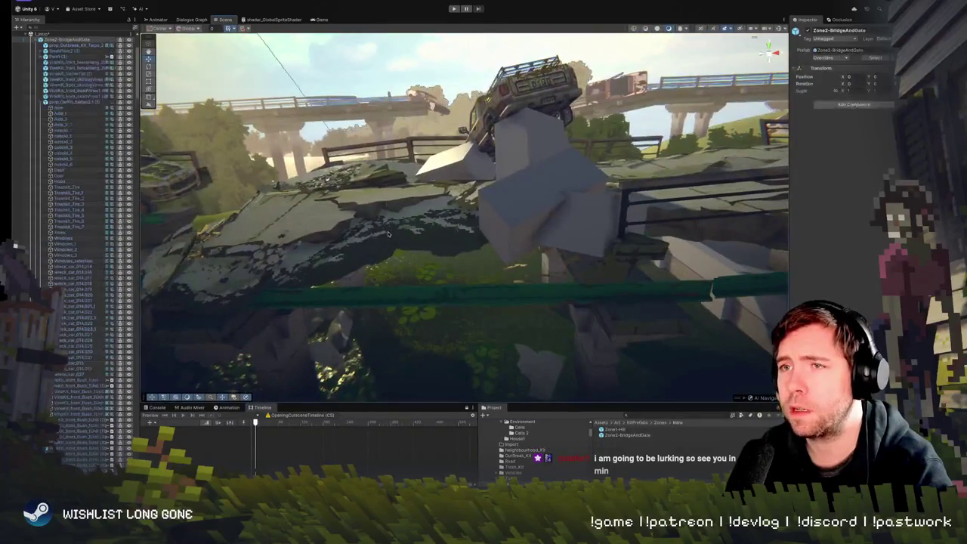
key(f)
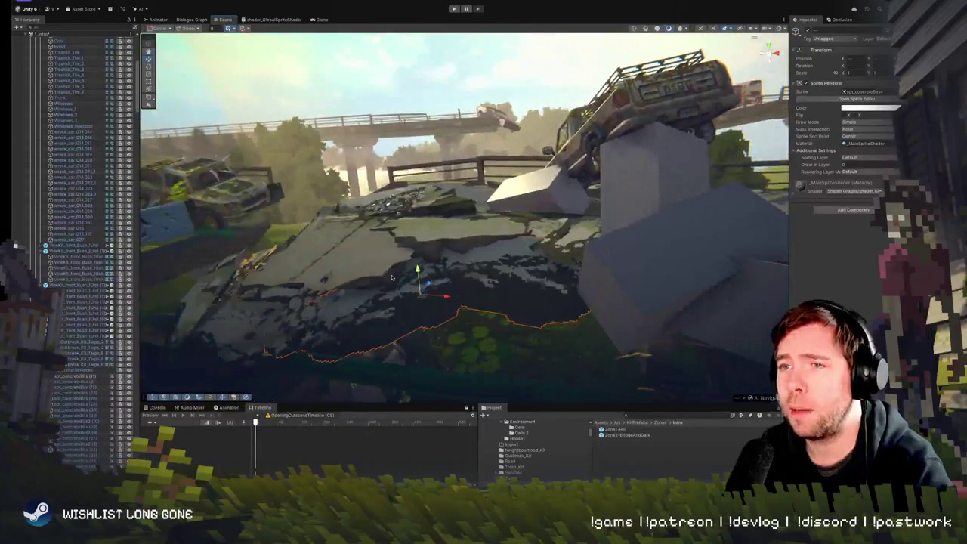
drag(417, 269, 417, 266)
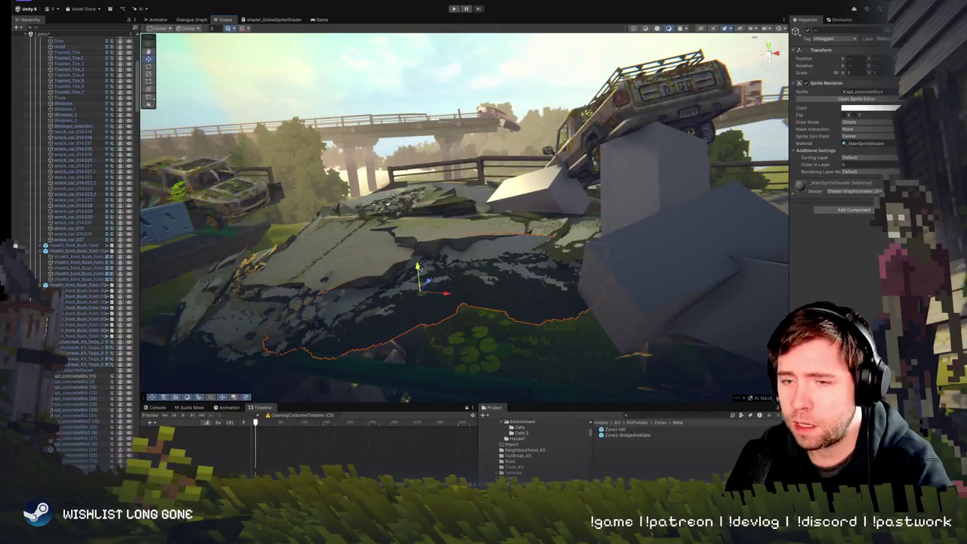
Raise a concrete piece near the blocks up onto the slab edge
click(444, 297)
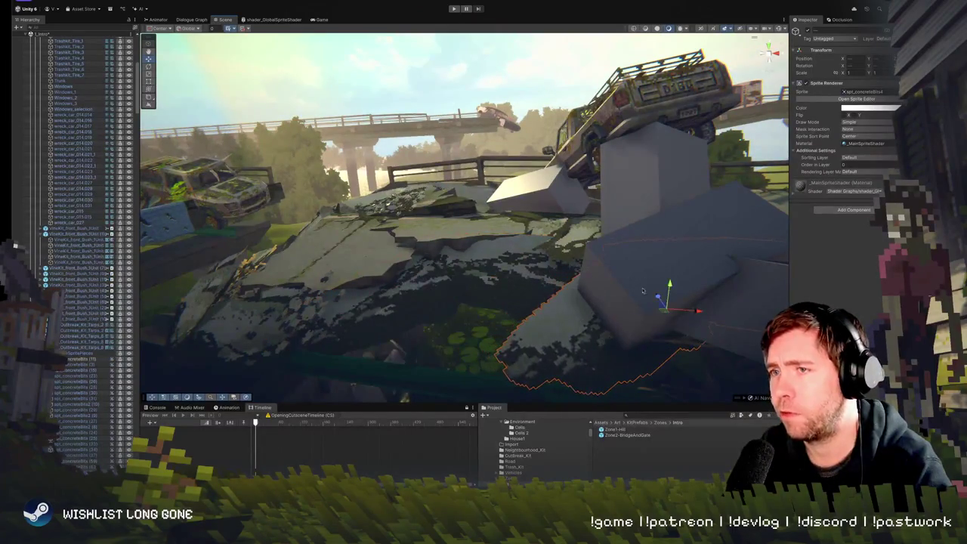
key(f)
key(e)
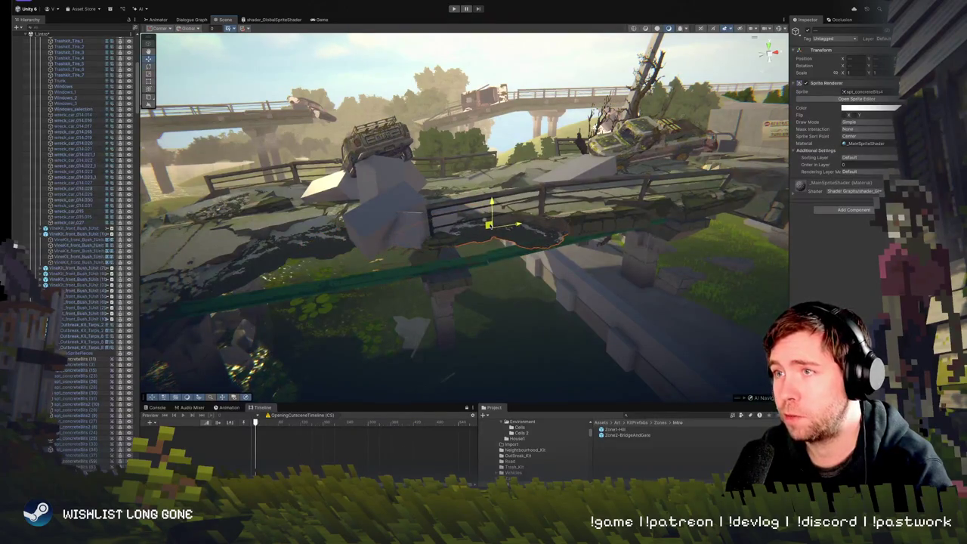
scroll(460, 220, up, 5)
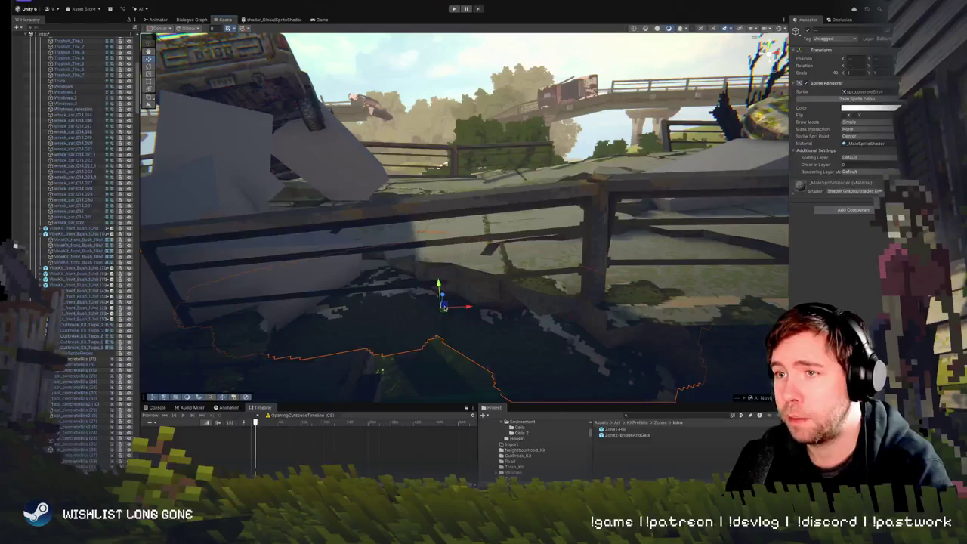
mouse_move(437, 289)
mouse_down()
mouse_move(436, 248)
mouse_move(633, 272)
mouse_move(529, 272)
mouse_move(448, 241)
mouse_move(446, 249)
mouse_up()
Tilt the spt_concreteBits (74) decal by the railing to about 88.6° on X, flat on the slab
click(444, 254)
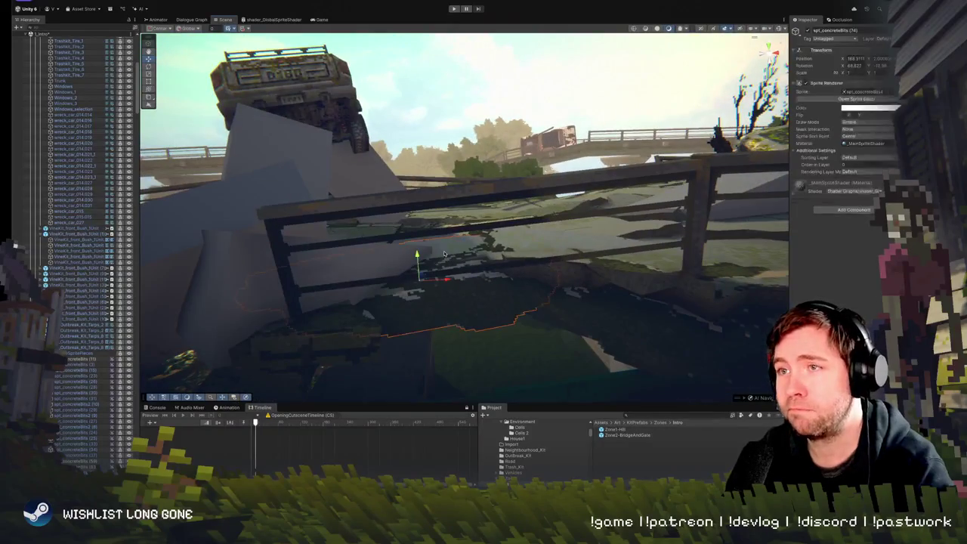
key(e)
drag(420, 277, 418, 279)
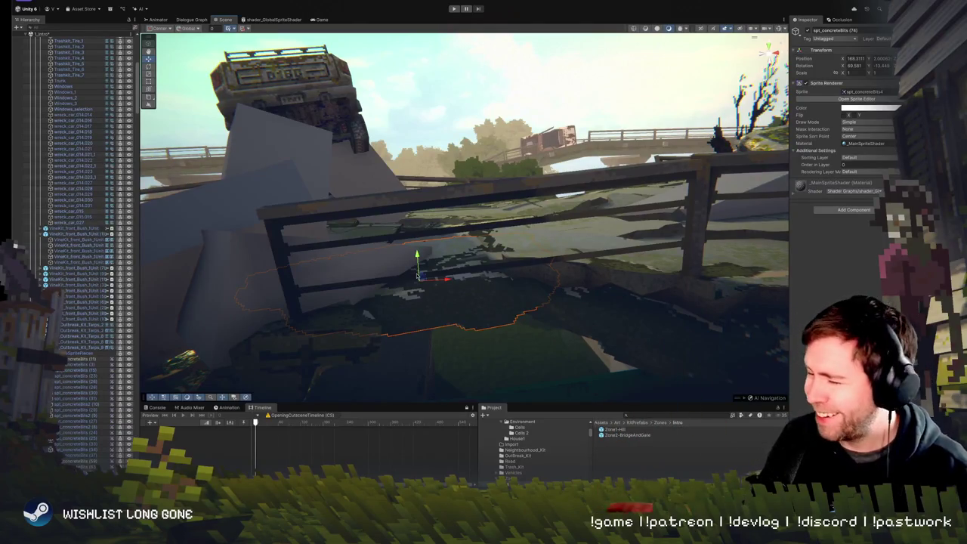
Fly over the slab and pick out a concrete-bits decal
mouse_move(423, 288)
mouse_down()
mouse_move(408, 290)
mouse_move(418, 268)
mouse_move(439, 269)
mouse_up()
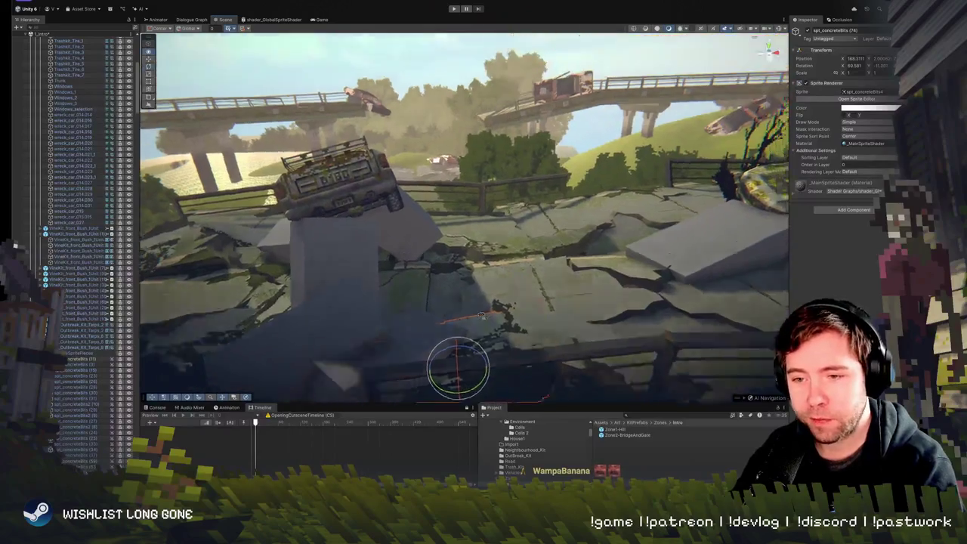
mouse_move(541, 362)
mouse_down()
mouse_move(555, 242)
mouse_move(609, 243)
mouse_move(545, 182)
mouse_move(506, 265)
mouse_up()
click(506, 266)
drag(429, 283, 424, 296)
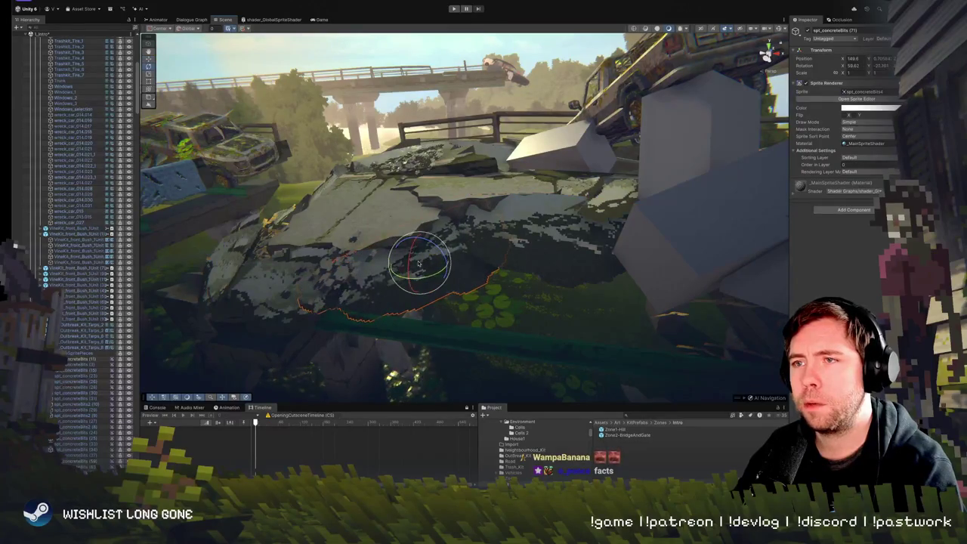
click(412, 238)
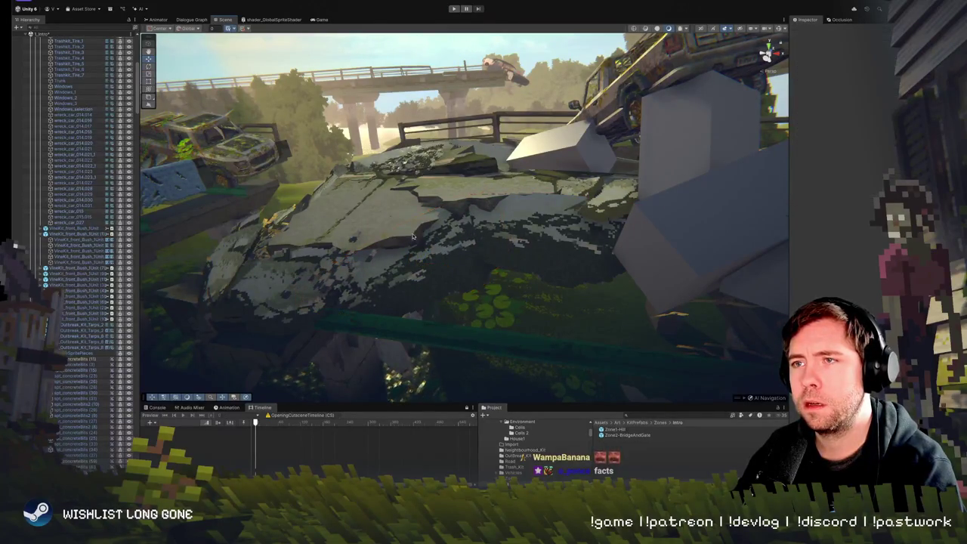
click(426, 264)
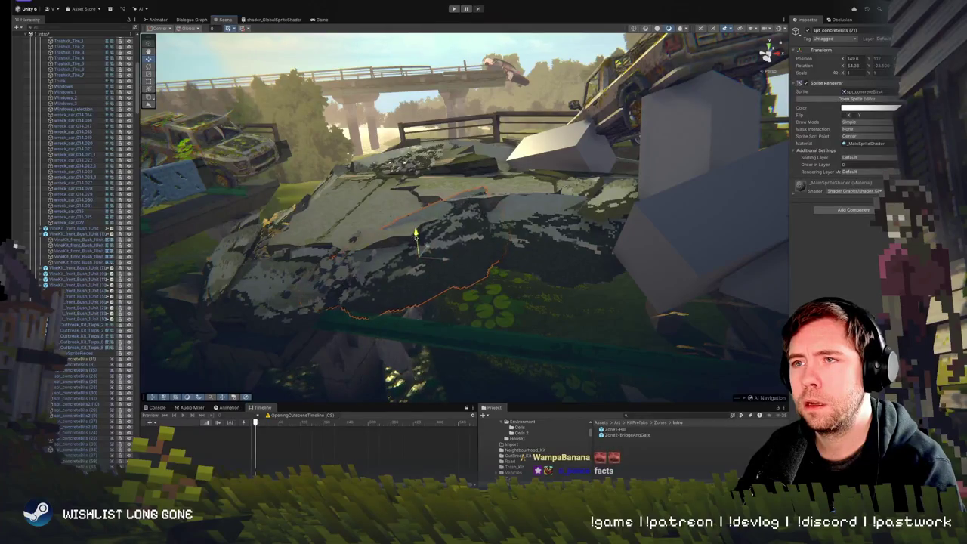
Nudge the concrete-bits decal by the railing slightly to the right
mouse_move(478, 228)
mouse_down()
mouse_move(319, 207)
mouse_move(545, 240)
mouse_move(569, 210)
mouse_move(574, 355)
mouse_up()
click(580, 304)
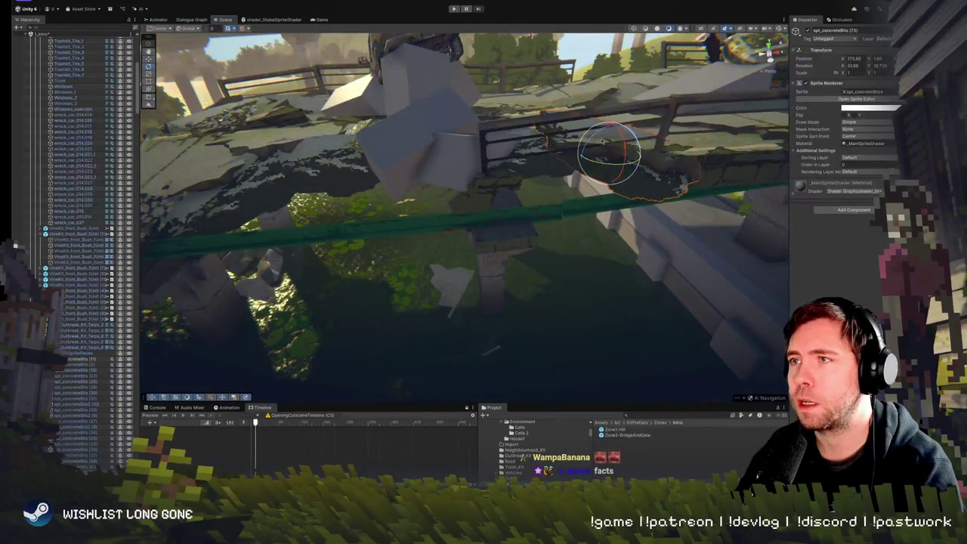
drag(607, 153, 635, 177)
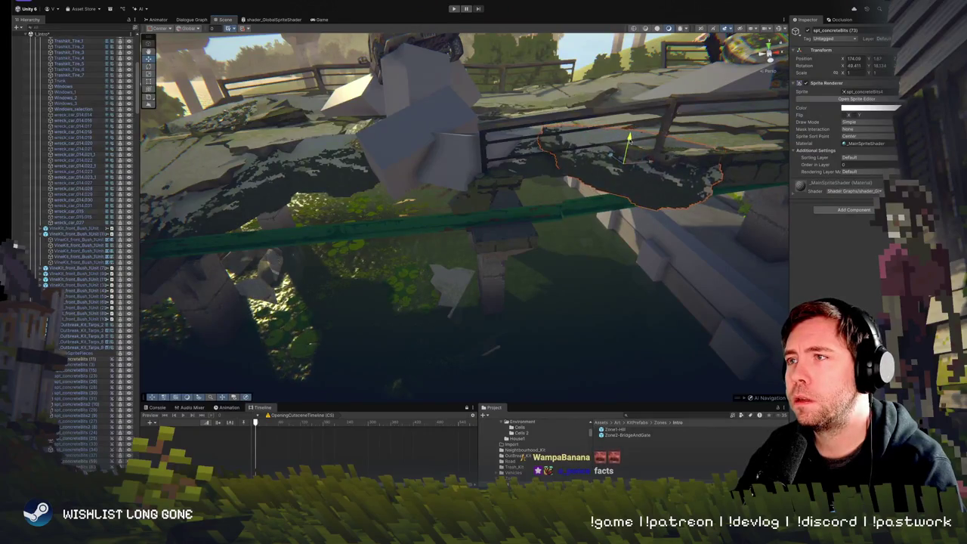
mouse_move(627, 140)
mouse_down()
mouse_move(625, 126)
mouse_move(576, 295)
mouse_up()
Rotate the spt_concreteBits (73) decal to about 81° on X along the slab edge, then deselect
click(561, 278)
mouse_move(550, 259)
mouse_down()
mouse_move(535, 267)
mouse_move(532, 246)
mouse_move(494, 242)
mouse_move(480, 225)
mouse_move(488, 214)
mouse_up()
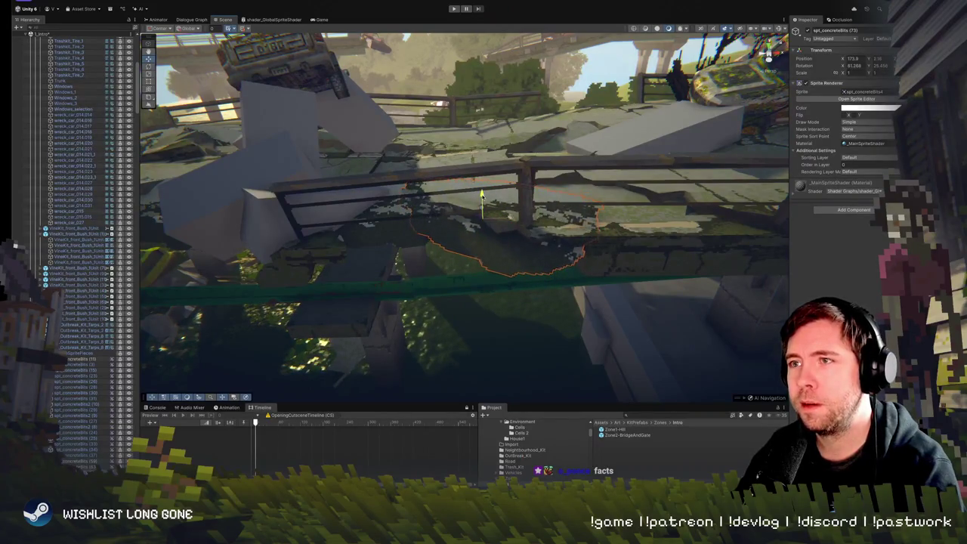
drag(487, 213, 506, 137)
click(506, 137)
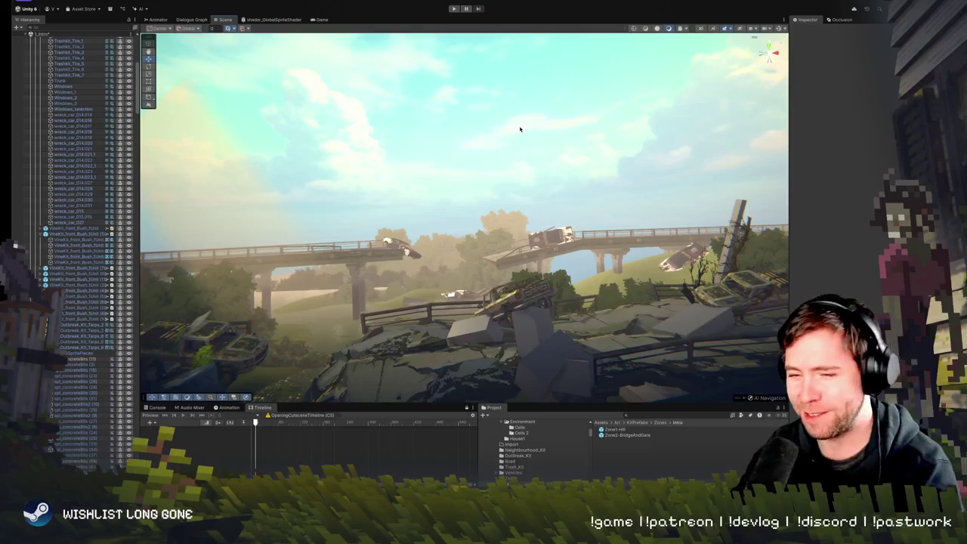
Adjust the concrete-bits decal beside the railing
mouse_move(446, 136)
mouse_down()
mouse_move(457, 215)
mouse_move(479, 247)
mouse_move(492, 207)
mouse_move(453, 345)
mouse_move(464, 215)
mouse_move(491, 229)
mouse_move(635, 205)
mouse_move(557, 243)
mouse_move(554, 287)
mouse_move(568, 296)
mouse_move(532, 300)
mouse_move(552, 177)
mouse_move(613, 195)
mouse_move(555, 239)
mouse_up()
click(479, 247)
key(w)
key(e)
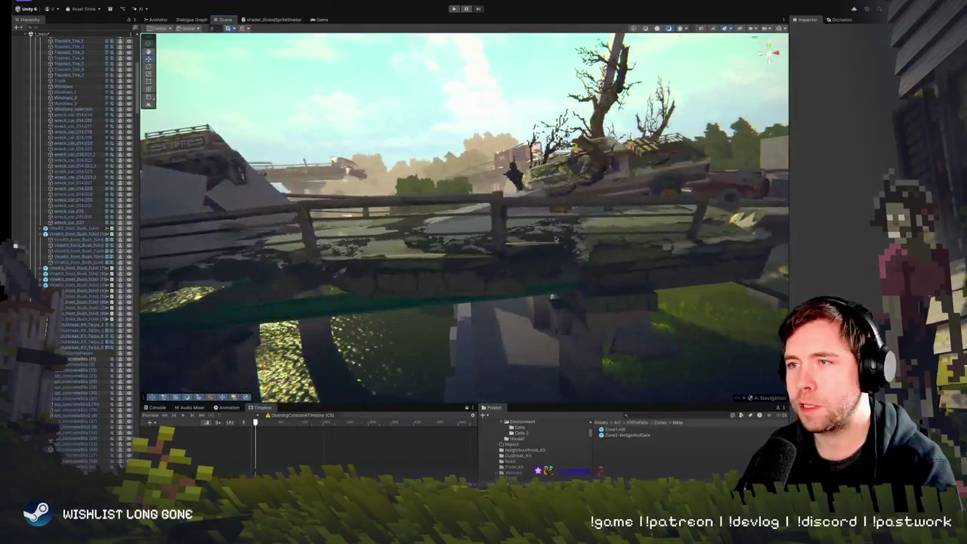
Carry a concrete-bits decal rightward along the bridge side, then pull back over the cracked bridge
click(559, 234)
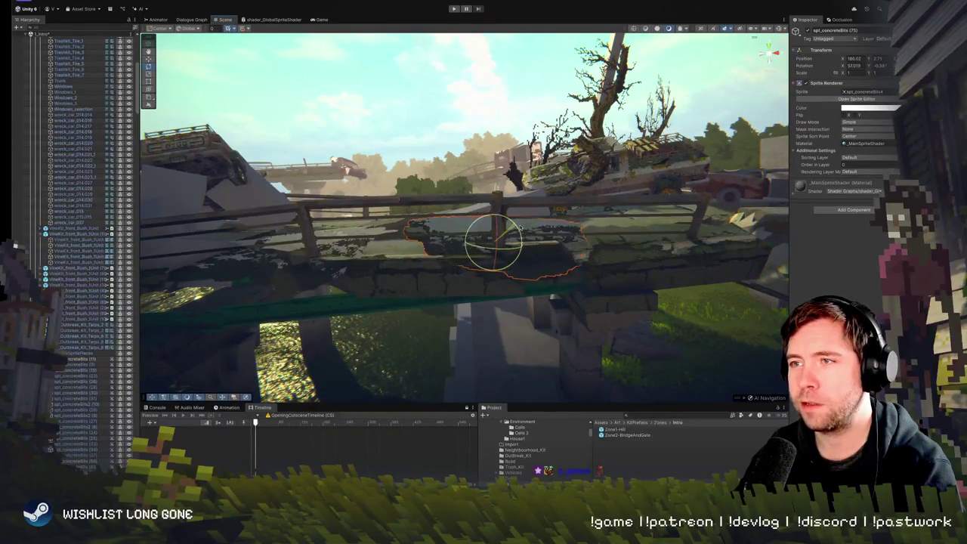
mouse_move(514, 225)
mouse_down()
mouse_move(505, 234)
mouse_move(531, 257)
mouse_up()
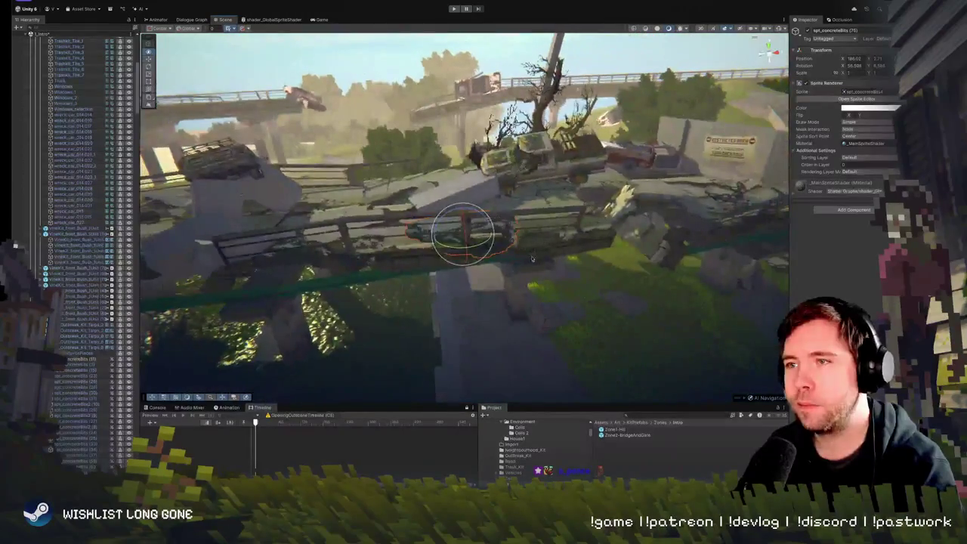
key(w)
mouse_move(459, 230)
mouse_down()
mouse_move(667, 189)
mouse_move(726, 218)
mouse_up()
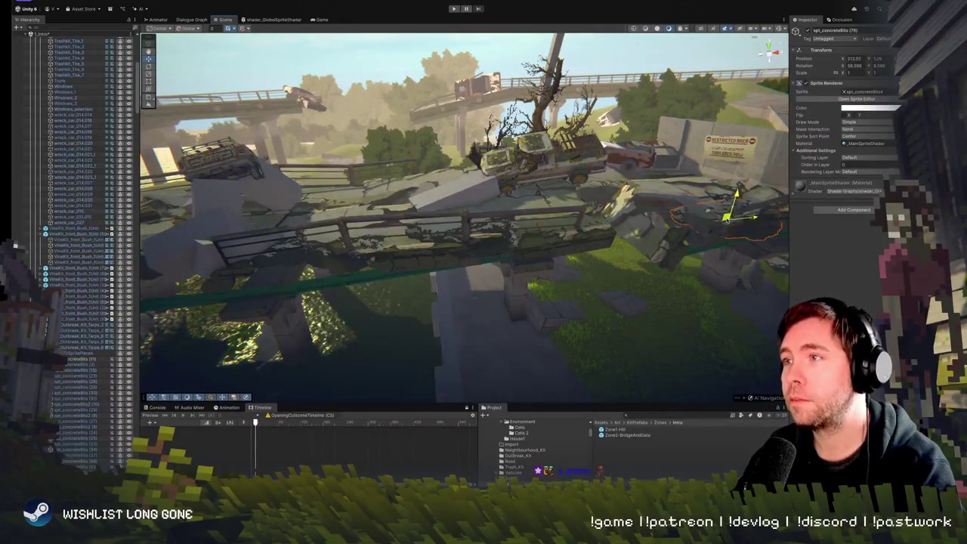
key(f)
scroll(464, 216, down, 3)
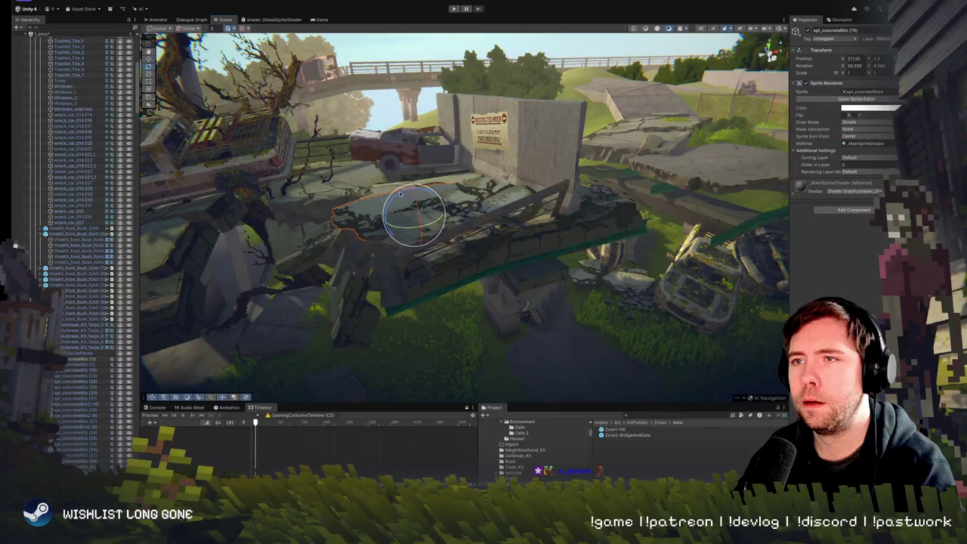
mouse_move(389, 209)
mouse_down()
mouse_move(582, 212)
mouse_move(312, 186)
mouse_move(313, 145)
mouse_move(303, 159)
mouse_move(317, 155)
mouse_move(318, 143)
mouse_move(369, 272)
mouse_up()
mouse_move(662, 223)
mouse_down()
mouse_move(682, 162)
mouse_move(651, 294)
mouse_move(635, 300)
mouse_move(675, 276)
mouse_move(633, 156)
mouse_up()
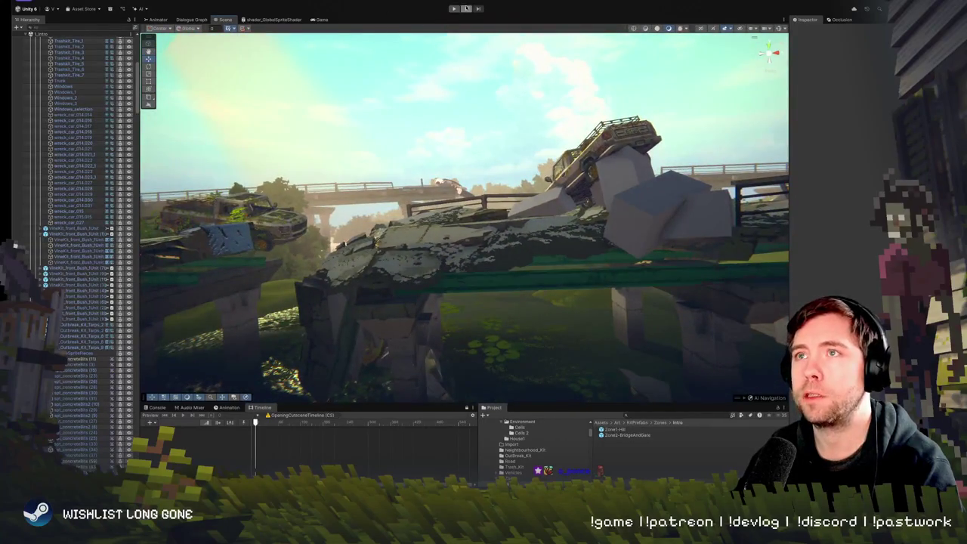
Enter Play mode to preview the player on the dressed broken bridge
click(454, 9)
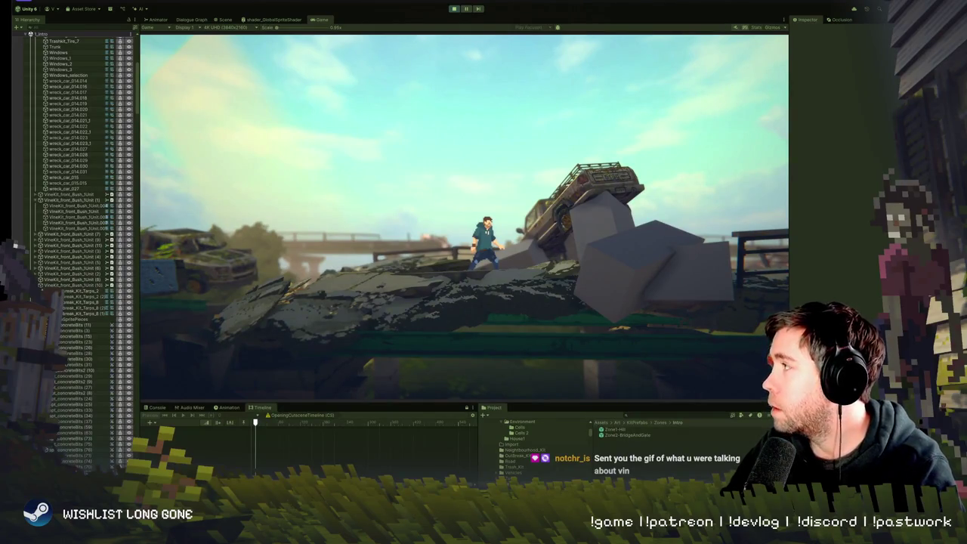
Glance at the Spider-Man pointing GIF in Discord, then return to Unity's bridge view
key(super+Tab)
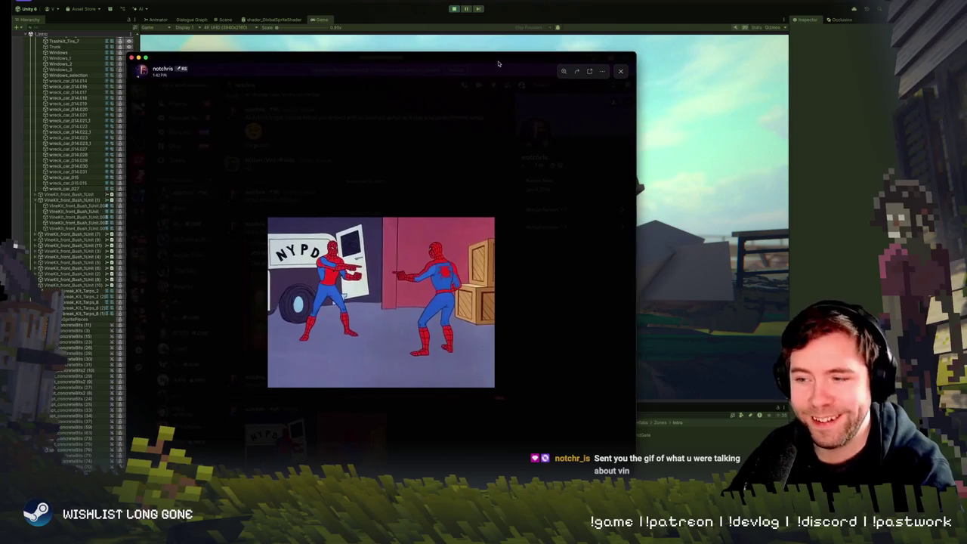
key(super+Tab)
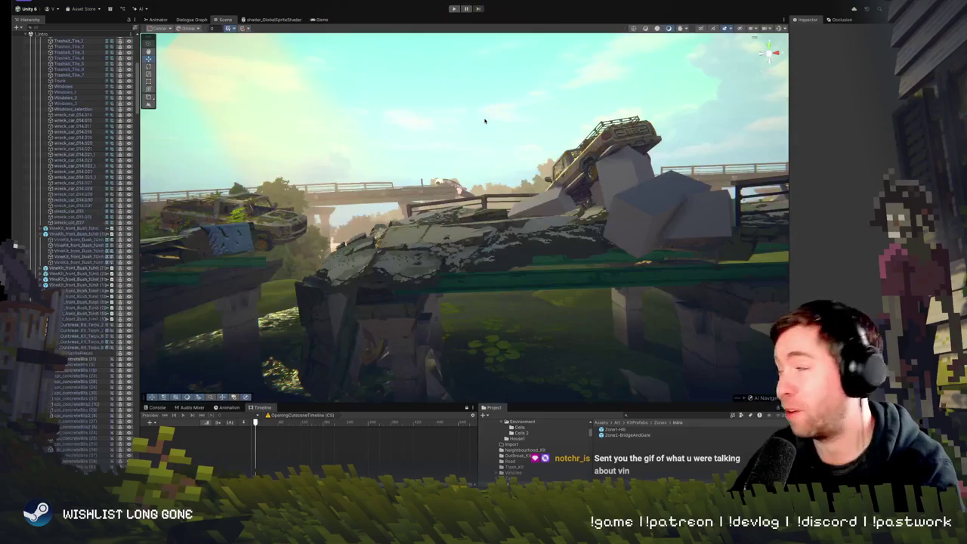
mouse_move(494, 128)
mouse_down()
mouse_move(442, 251)
mouse_move(401, 277)
mouse_up()
Raise the Road_Fragments.009 slab piece slightly
click(442, 251)
drag(399, 242, 399, 239)
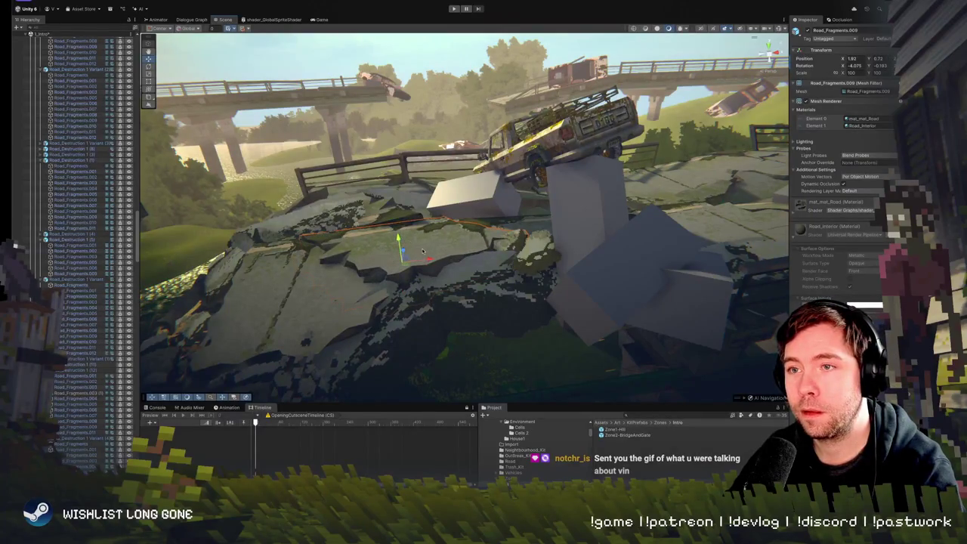
click(313, 305)
mouse_move(314, 305)
mouse_down()
mouse_move(293, 304)
mouse_move(373, 226)
mouse_move(453, 204)
mouse_up()
Inspect the concrete-bits decals across the slab and near the railing
click(477, 195)
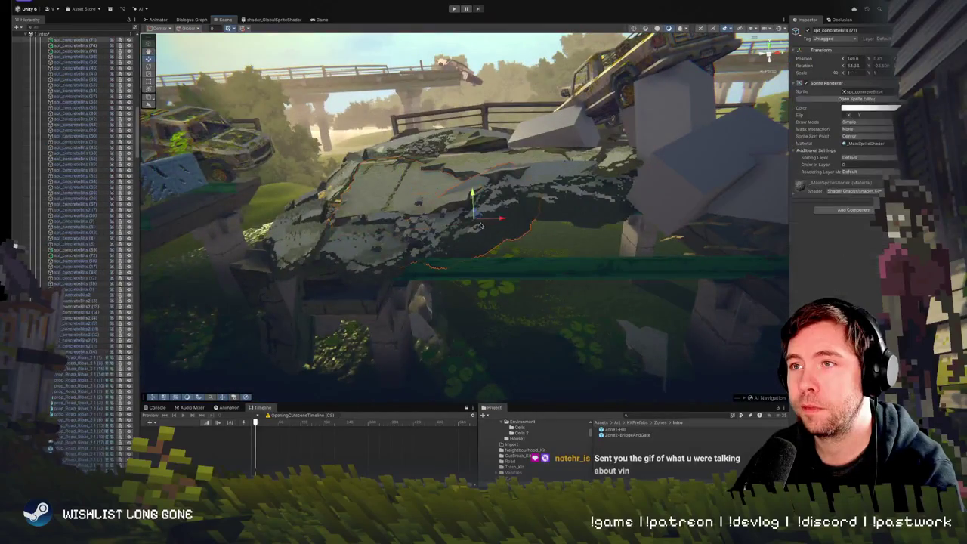
mouse_move(477, 195)
mouse_down()
mouse_move(645, 201)
mouse_move(509, 225)
mouse_up()
click(517, 203)
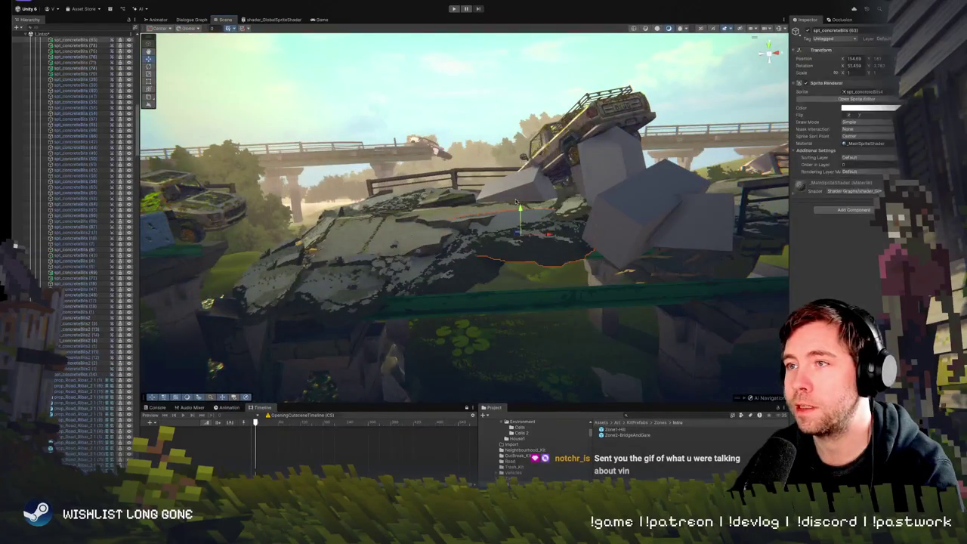
mouse_move(526, 226)
mouse_down()
mouse_move(690, 211)
mouse_move(463, 217)
mouse_up()
click(463, 216)
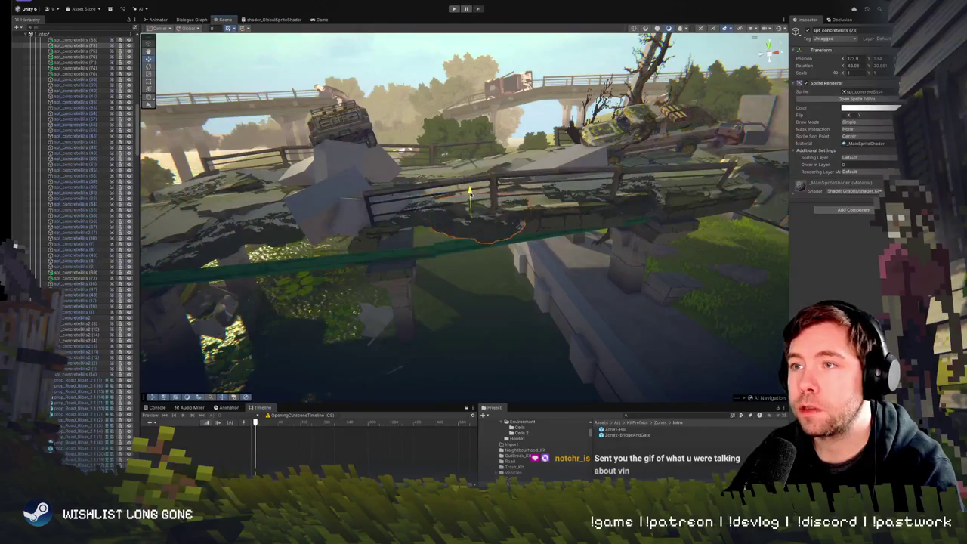
mouse_move(481, 194)
mouse_down()
mouse_move(450, 199)
mouse_move(506, 148)
mouse_up()
click(451, 199)
click(452, 198)
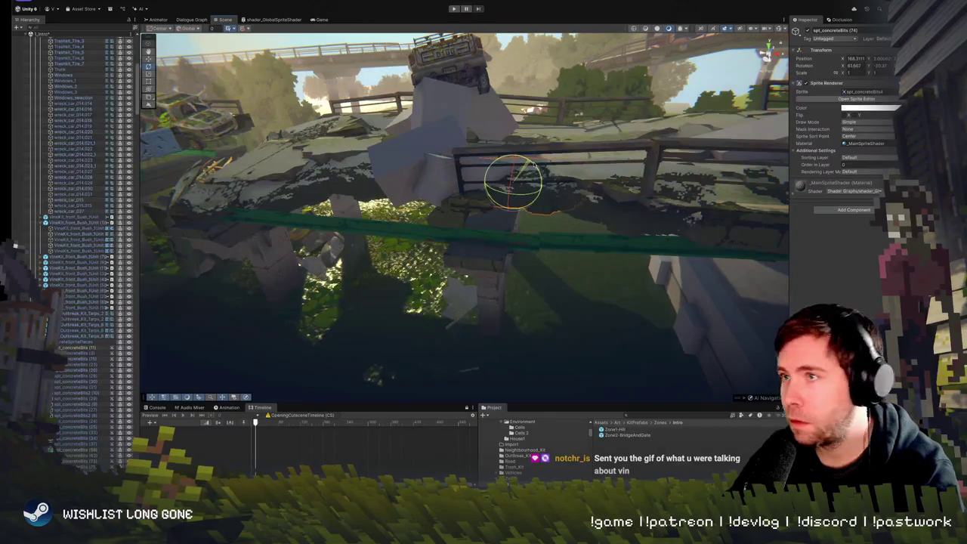
mouse_move(535, 165)
mouse_down()
mouse_move(535, 140)
mouse_move(509, 147)
mouse_move(570, 154)
mouse_move(555, 174)
mouse_up()
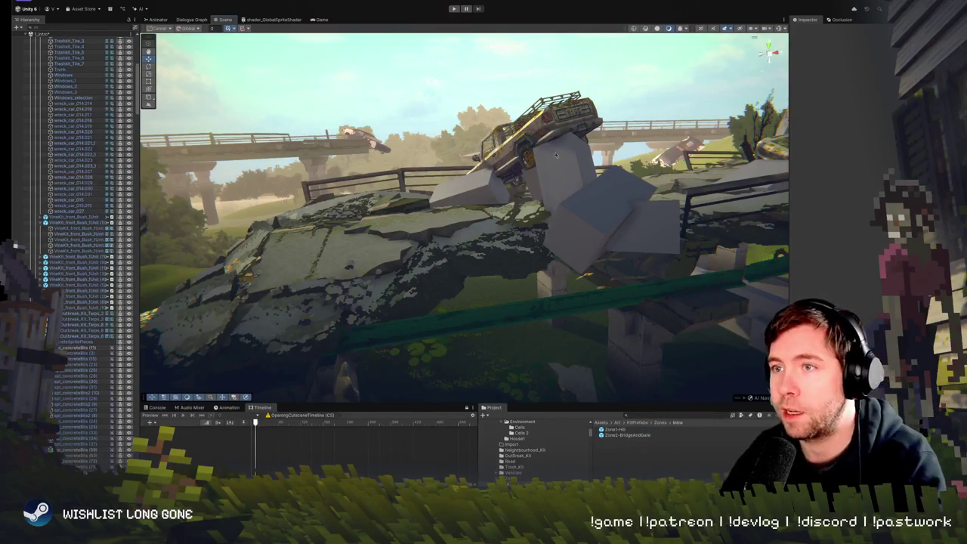
Tilt the Road_Fragments.008 road fragment slightly
drag(553, 152, 420, 226)
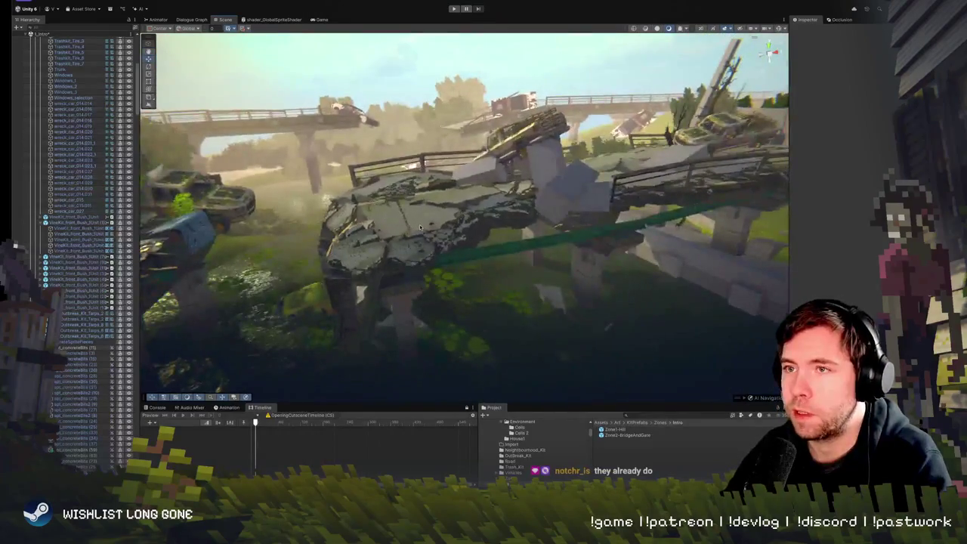
click(420, 226)
key(f)
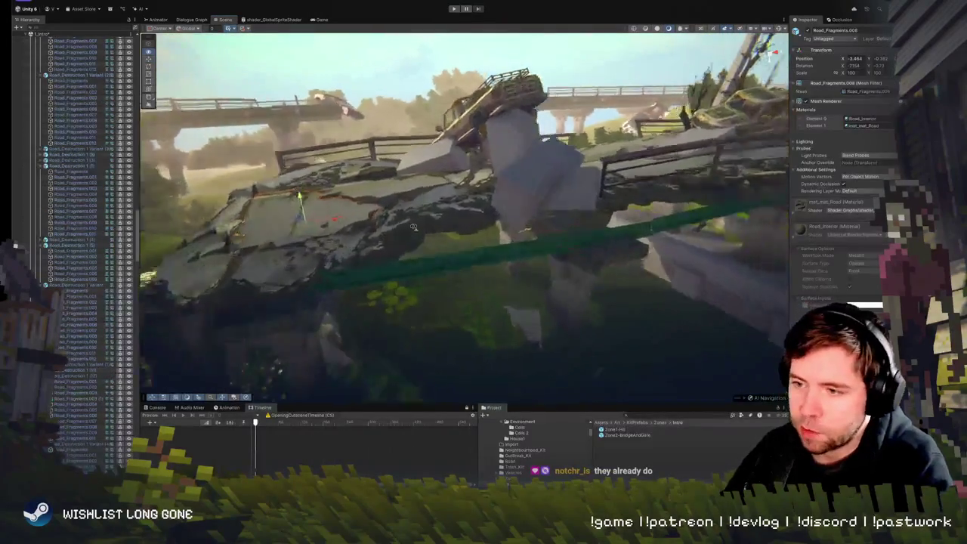
key(e)
mouse_move(420, 220)
mouse_down()
mouse_move(457, 202)
mouse_move(455, 217)
mouse_up()
Rotate a concrete-bits decal beside the concrete block to fit the slab
click(453, 226)
key(f)
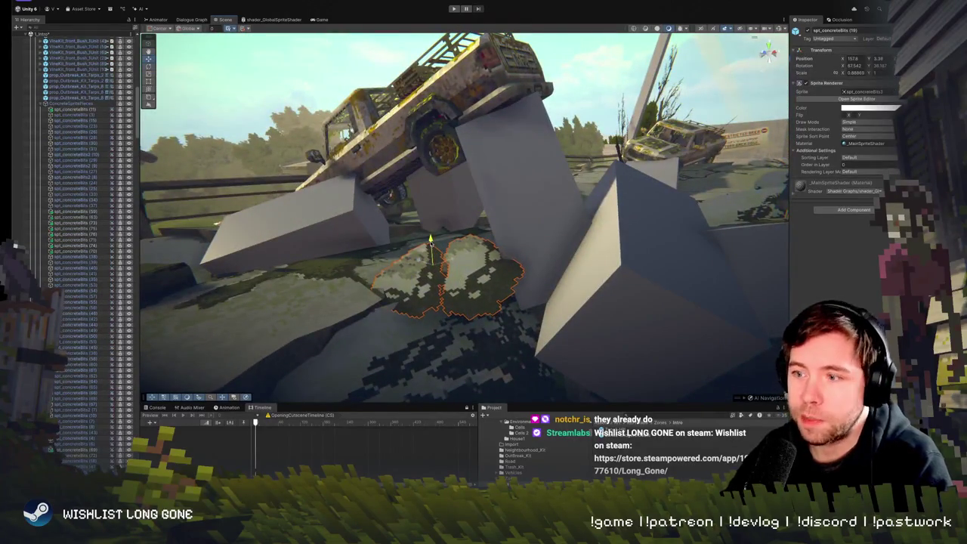
key(e)
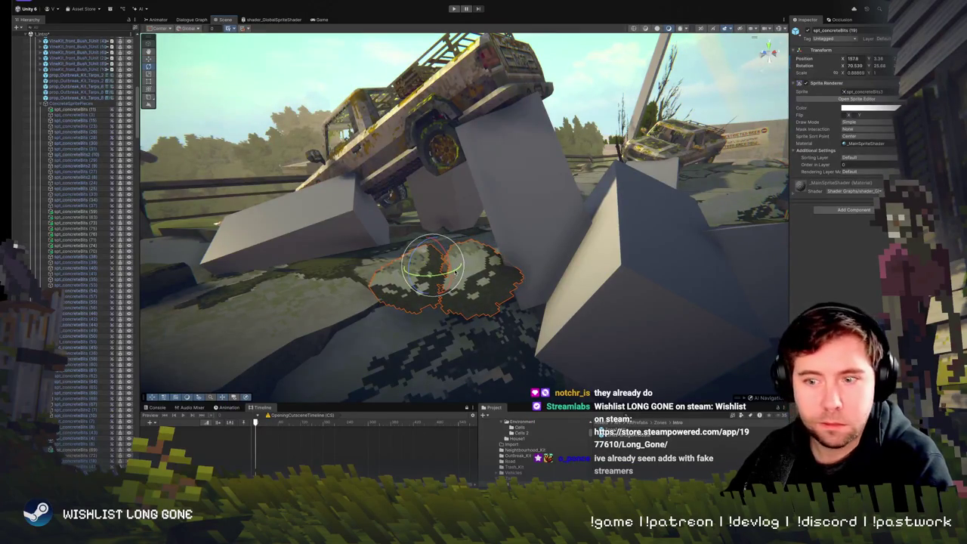
drag(453, 271, 383, 266)
key(f)
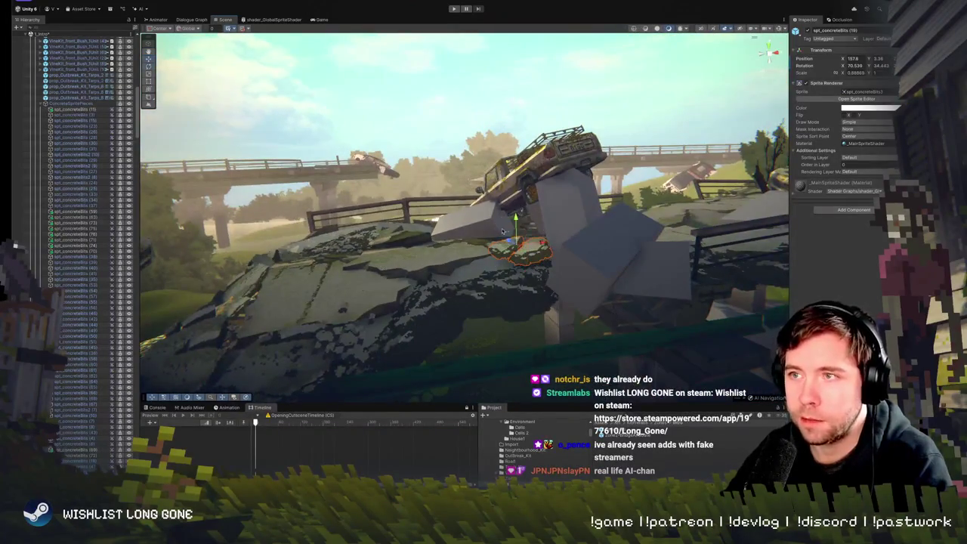
mouse_move(514, 233)
mouse_down()
mouse_move(502, 227)
mouse_move(527, 234)
mouse_move(523, 221)
mouse_move(521, 250)
mouse_move(511, 224)
mouse_up()
key(w)
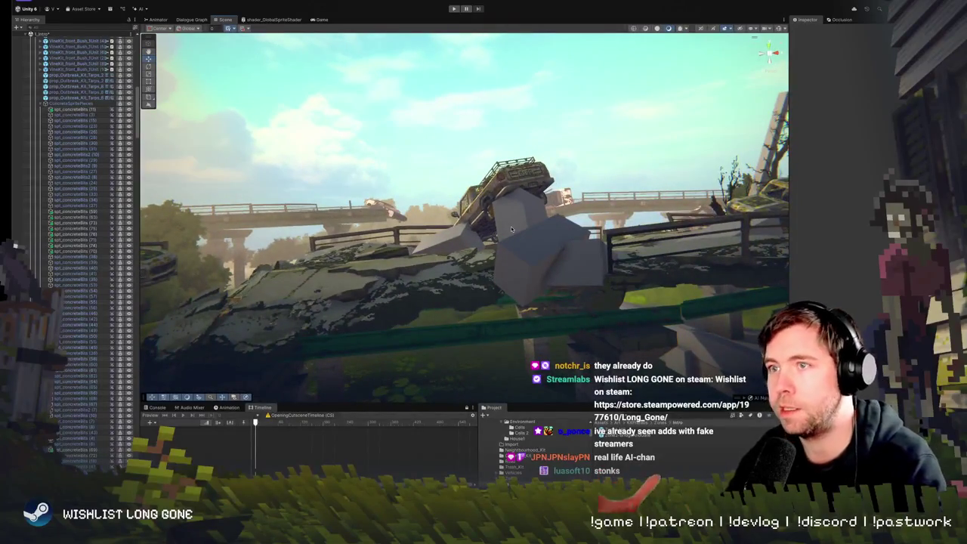
Duplicate a concrete-bits decal and move the copy further along the slab
mouse_move(514, 264)
mouse_down()
mouse_move(509, 276)
mouse_move(452, 244)
mouse_move(447, 258)
mouse_up()
click(452, 245)
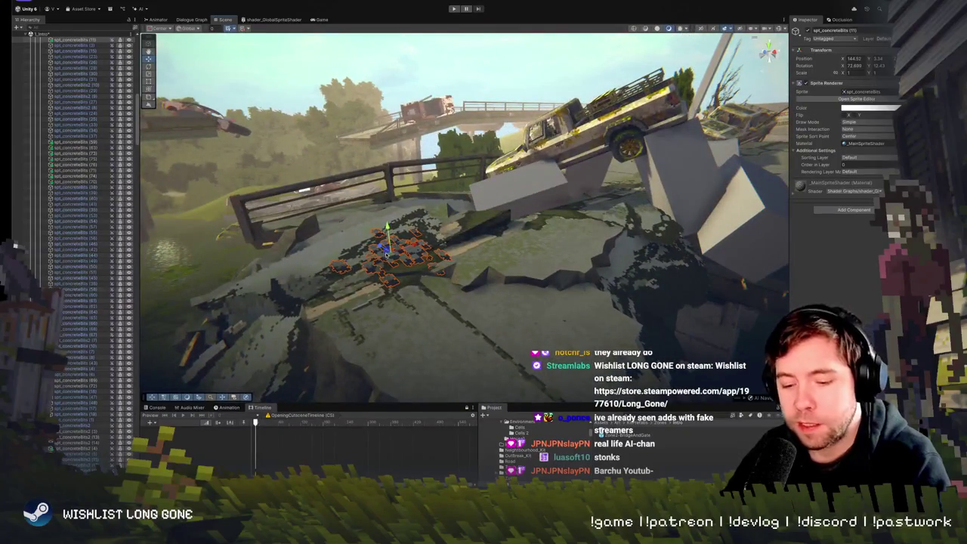
key(ctrl+d)
mouse_move(385, 249)
mouse_down()
mouse_move(521, 291)
mouse_move(651, 242)
mouse_move(455, 224)
mouse_move(468, 224)
mouse_move(471, 257)
mouse_up()
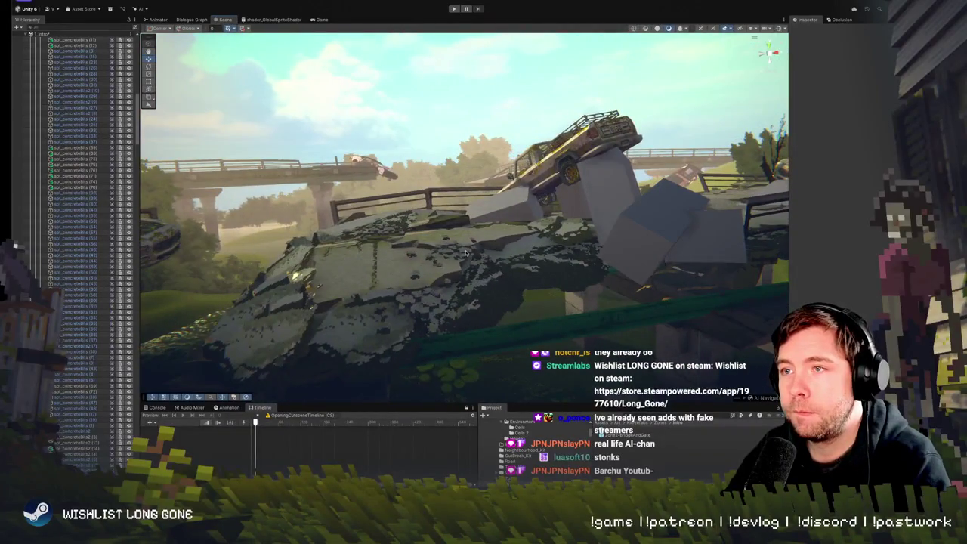
click(467, 253)
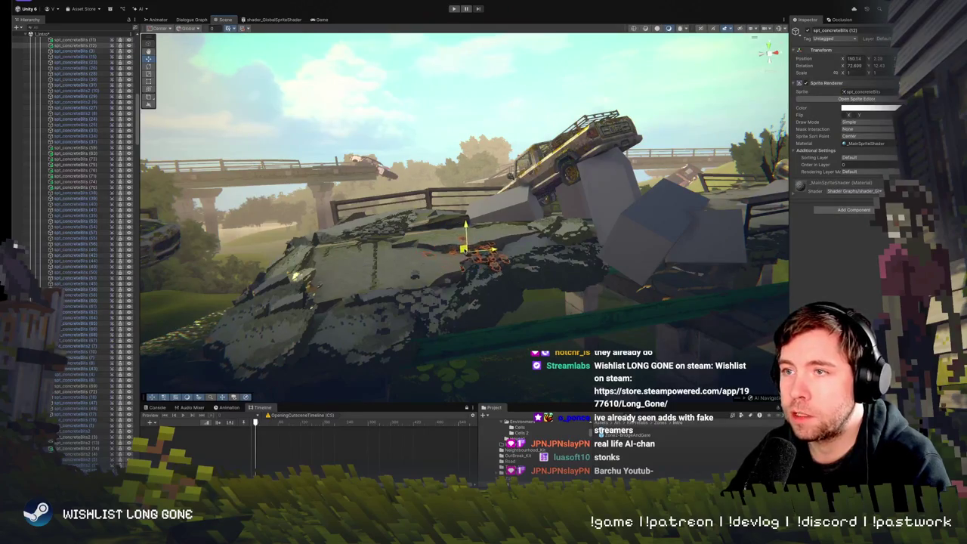
drag(463, 242, 495, 248)
key(e)
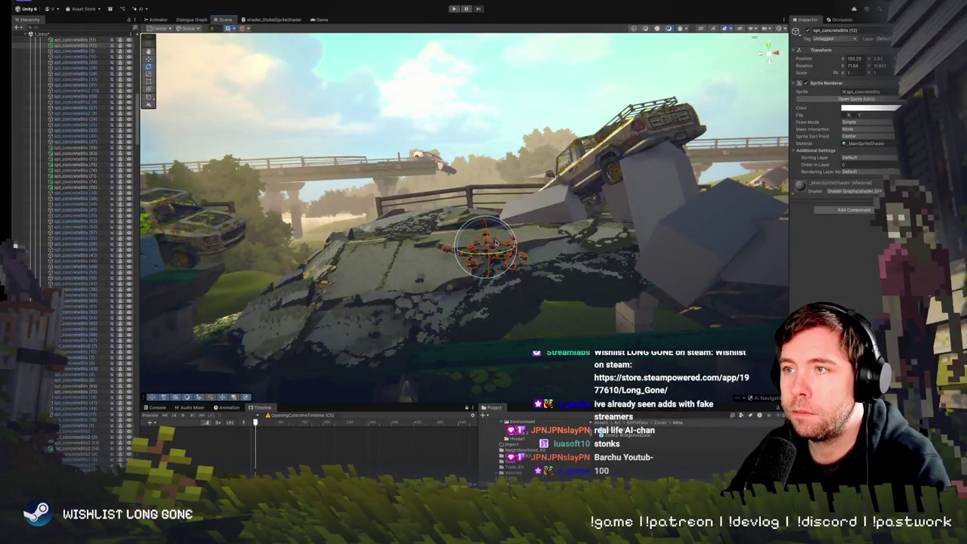
Rotate the next concrete-bit cluster so spt_concreteBits (13) lies flatter, about 88.9° on X
mouse_move(521, 240)
mouse_down()
mouse_move(493, 252)
mouse_move(593, 215)
mouse_move(590, 232)
mouse_move(574, 225)
mouse_up()
click(494, 219)
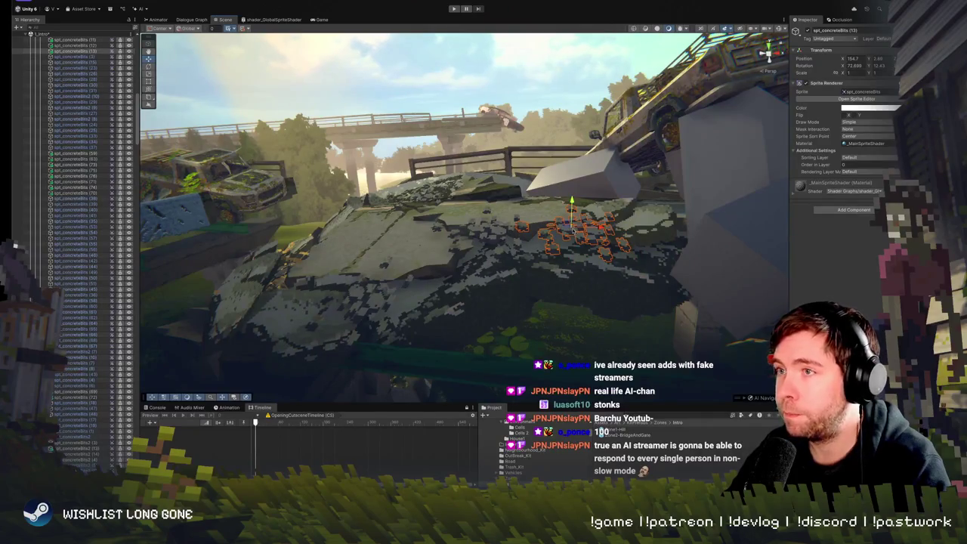
key(f)
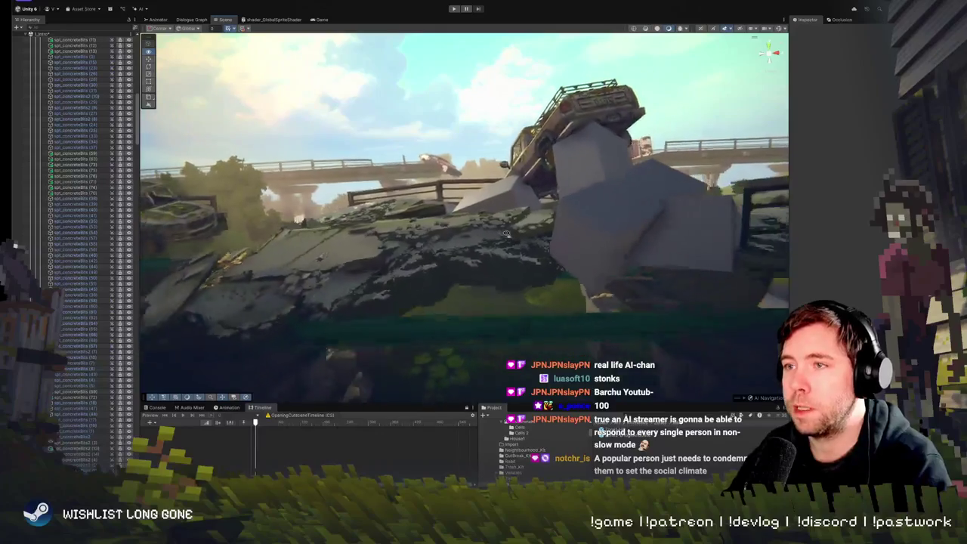
click(467, 244)
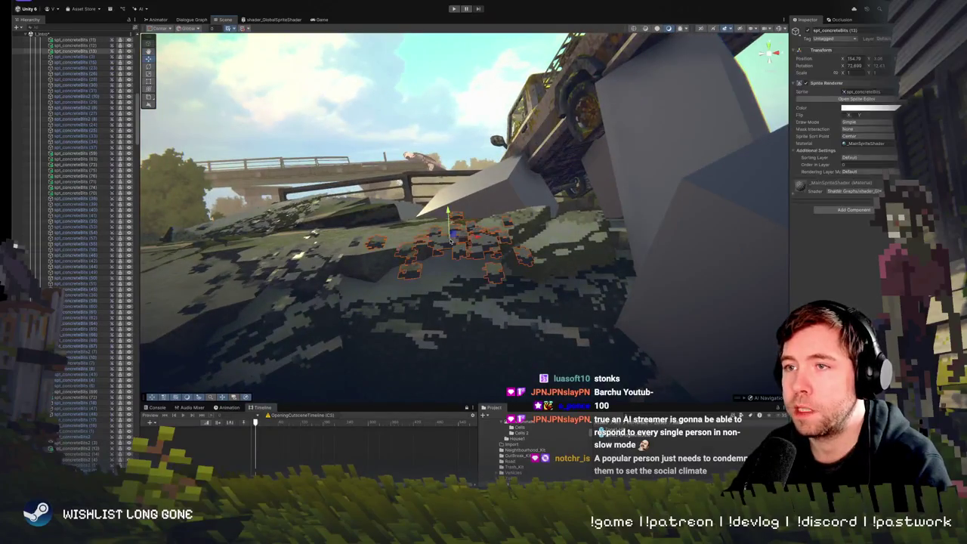
drag(451, 236, 457, 238)
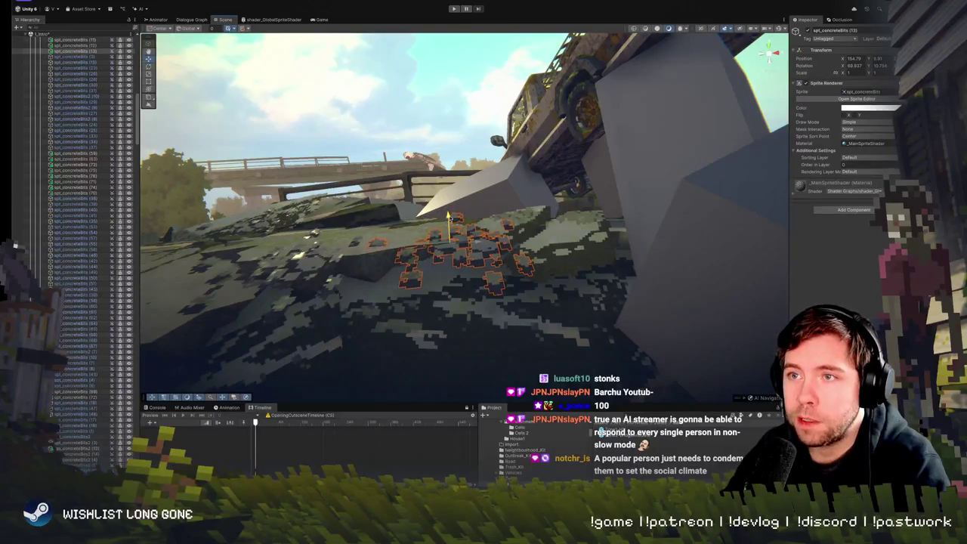
drag(453, 249, 453, 287)
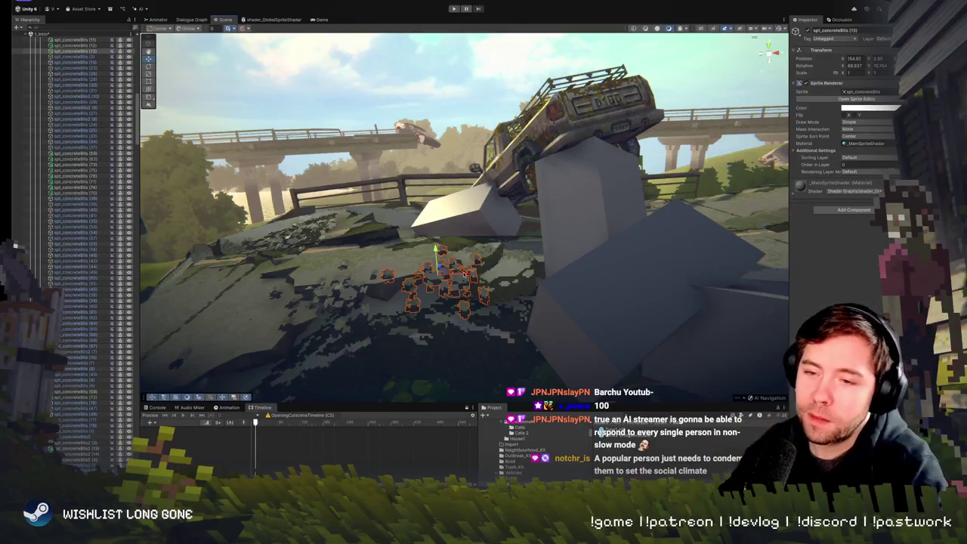
scroll(469, 240, down, 5)
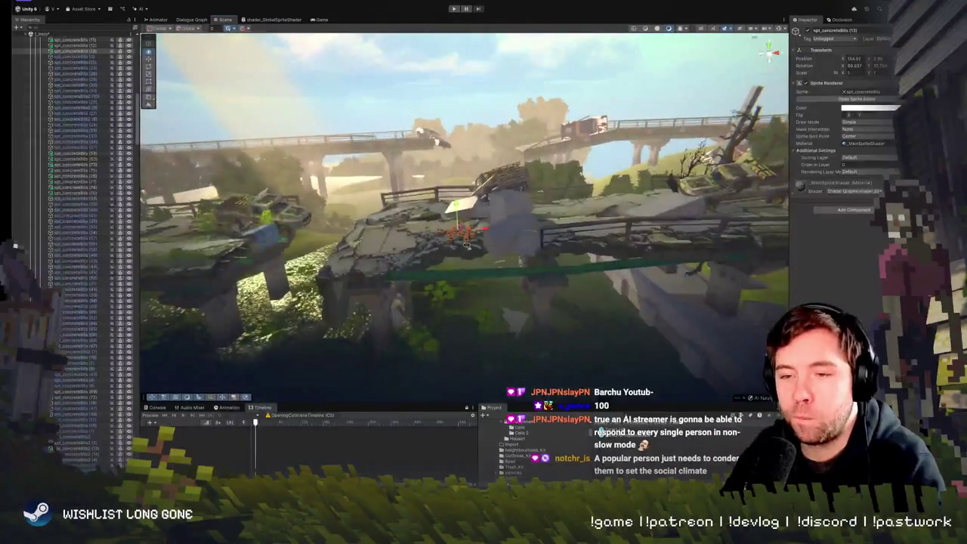
scroll(467, 246, down, 3)
mouse_move(466, 246)
mouse_down()
mouse_move(431, 250)
mouse_move(491, 243)
mouse_move(427, 252)
mouse_move(484, 246)
mouse_move(460, 231)
mouse_move(415, 257)
mouse_up()
click(406, 264)
click(406, 264)
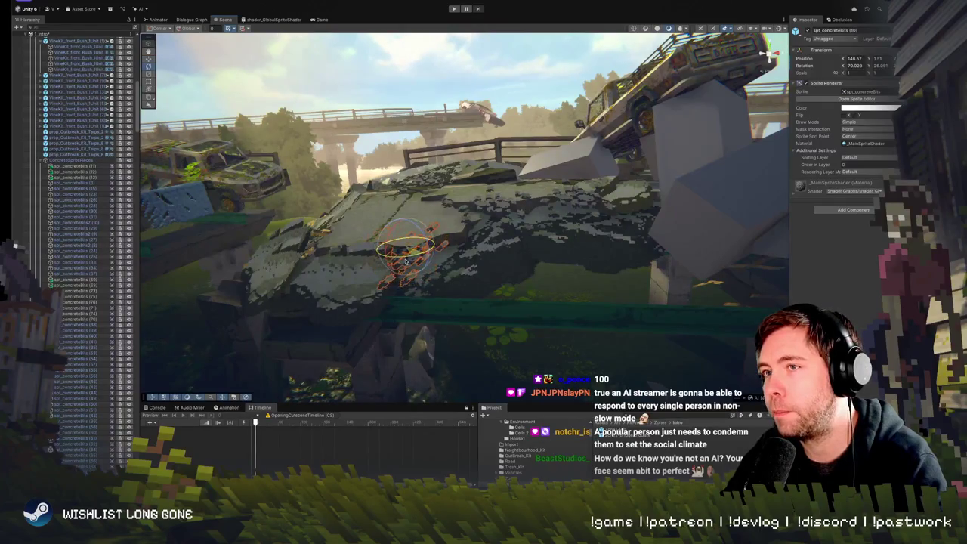
drag(462, 252, 727, 249)
key(w)
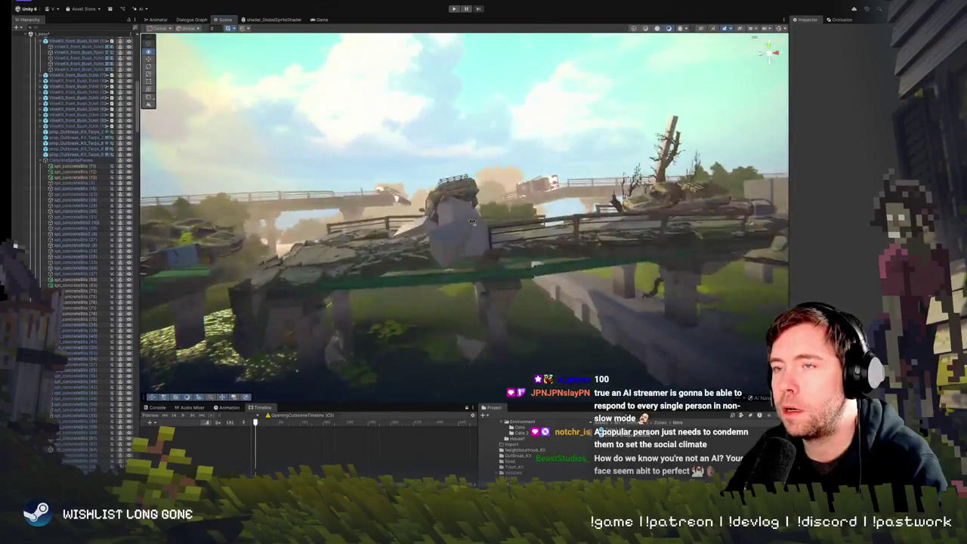
key(s)
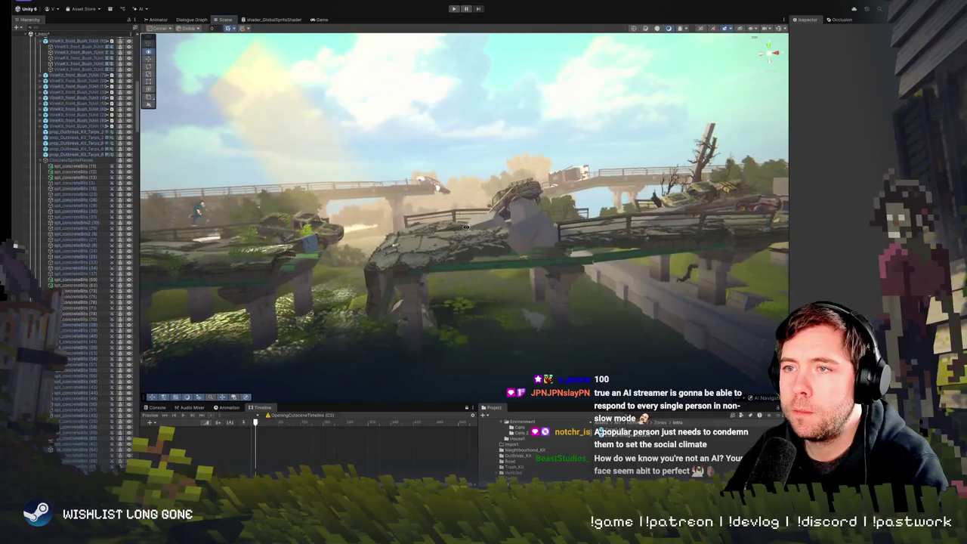
key(w)
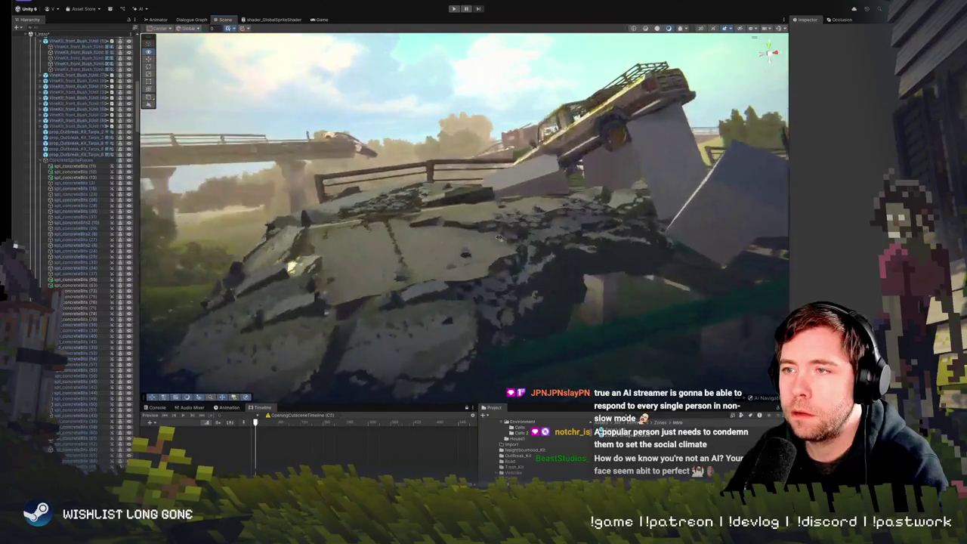
key(w)
click(591, 273)
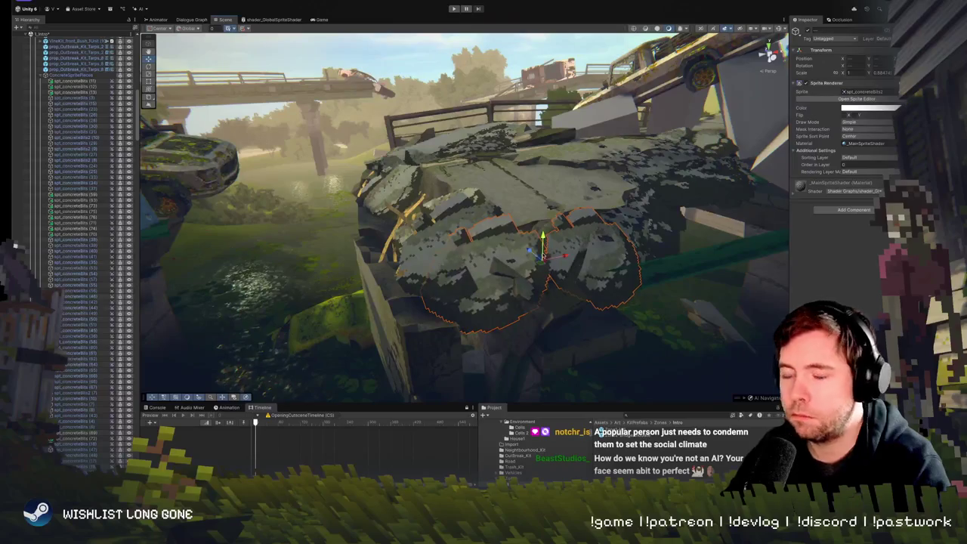
key(s)
key(w)
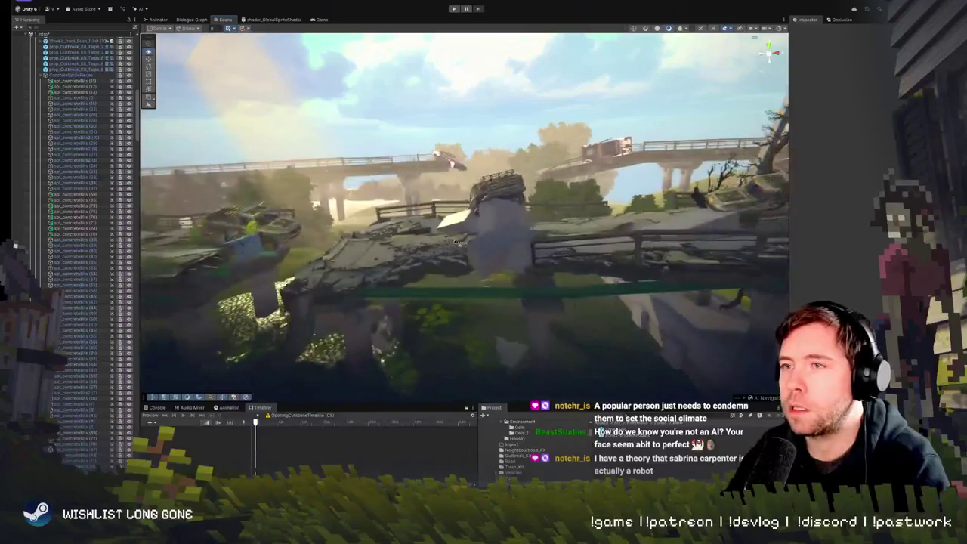
key(w)
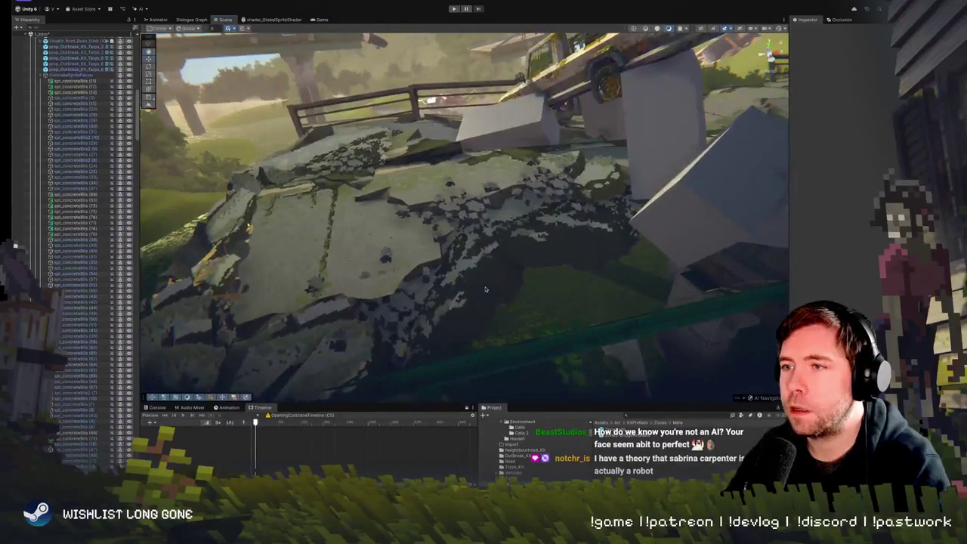
click(486, 288)
key(s)
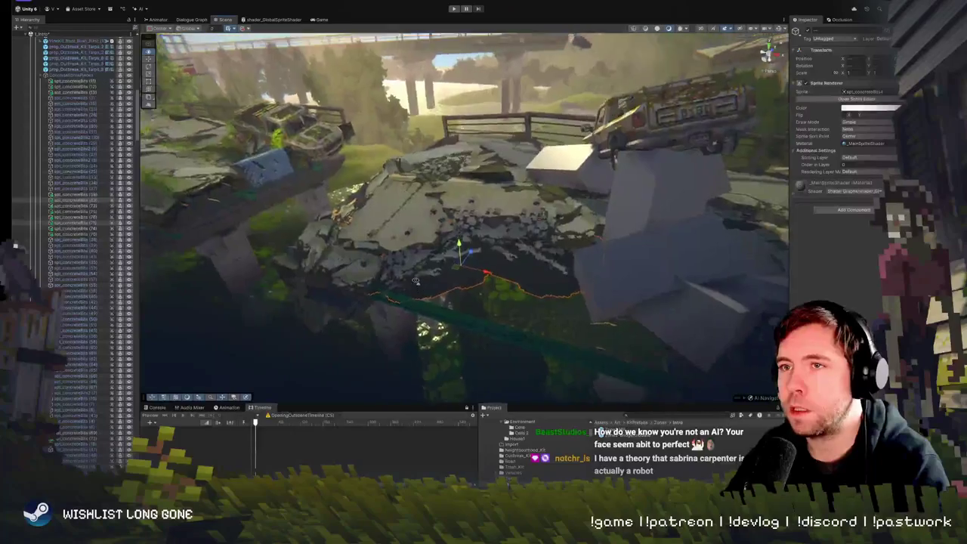
key(s)
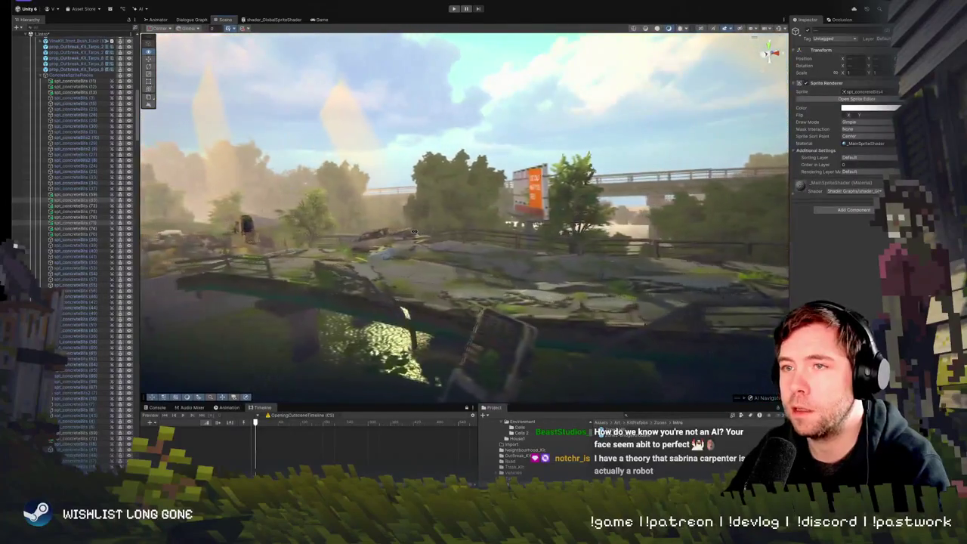
key(a)
key(a)
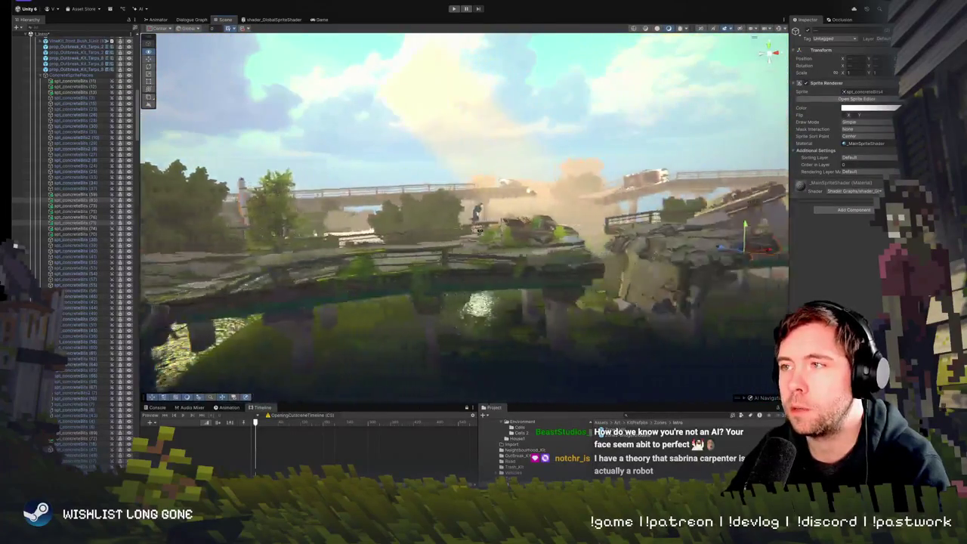
key(w)
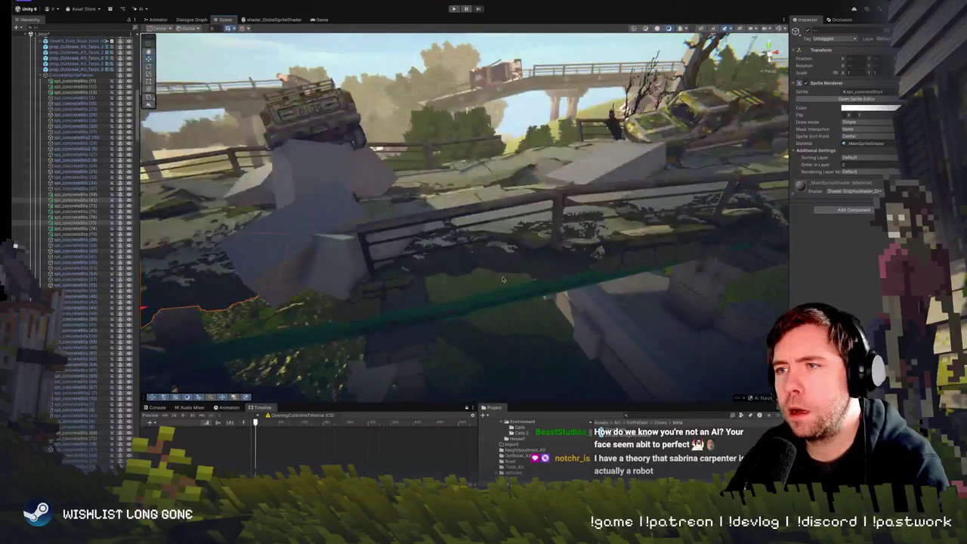
click(506, 266)
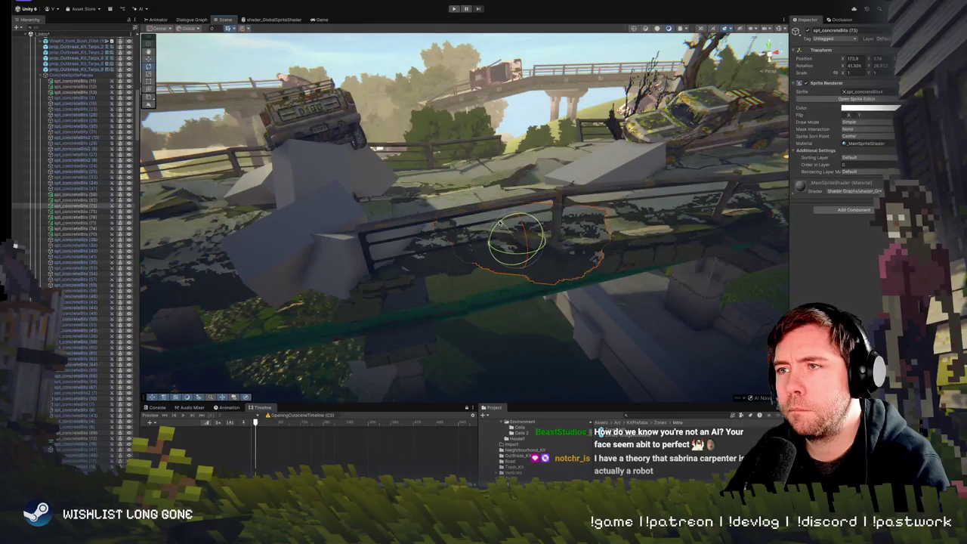
key(s)
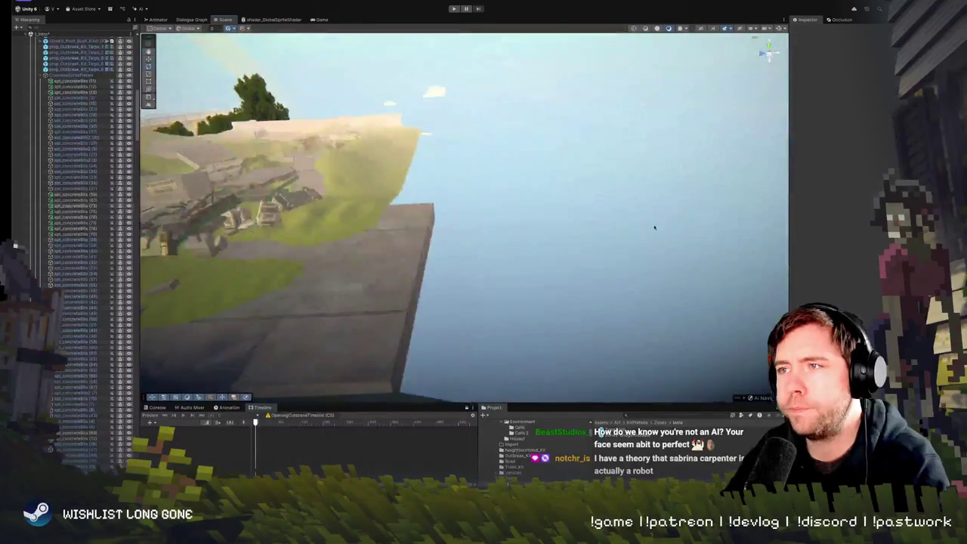
click(466, 233)
key(w)
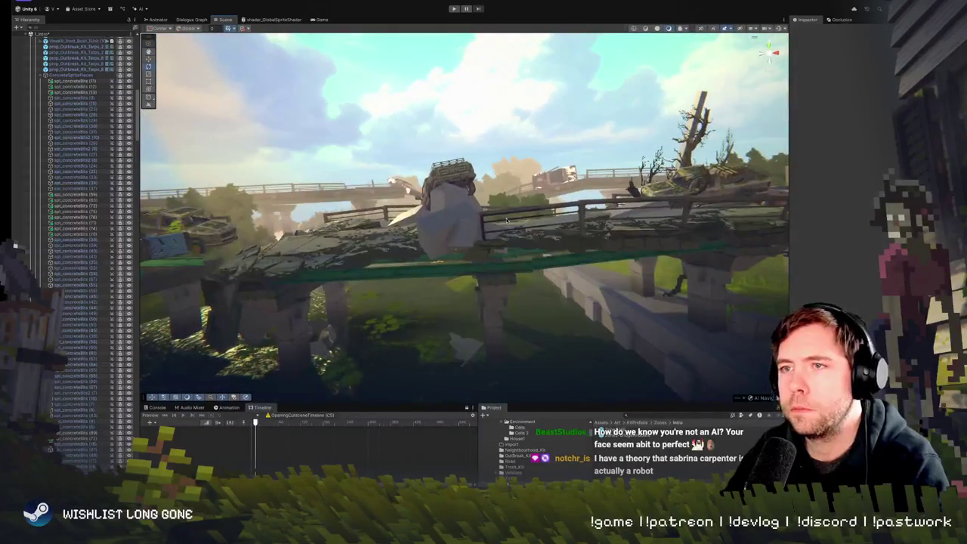
key(w)
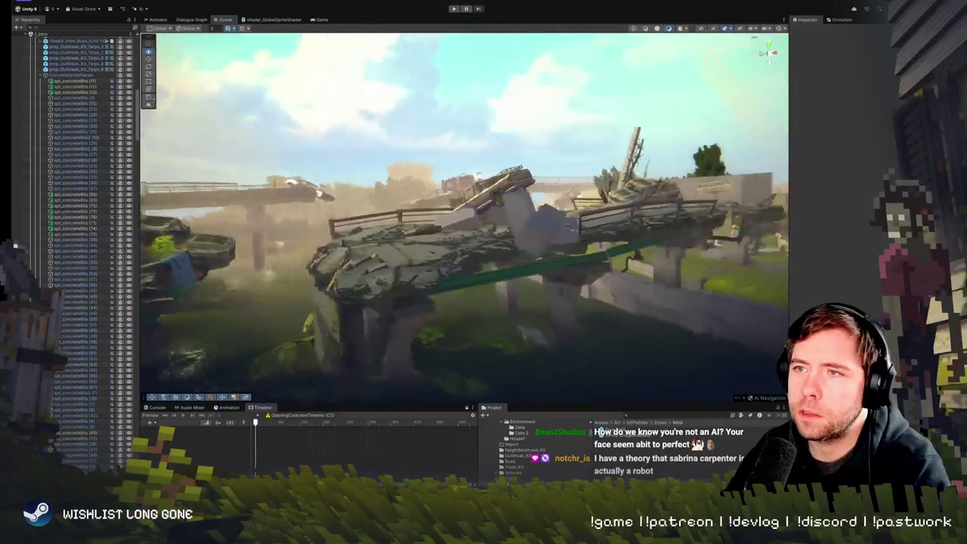
key(w)
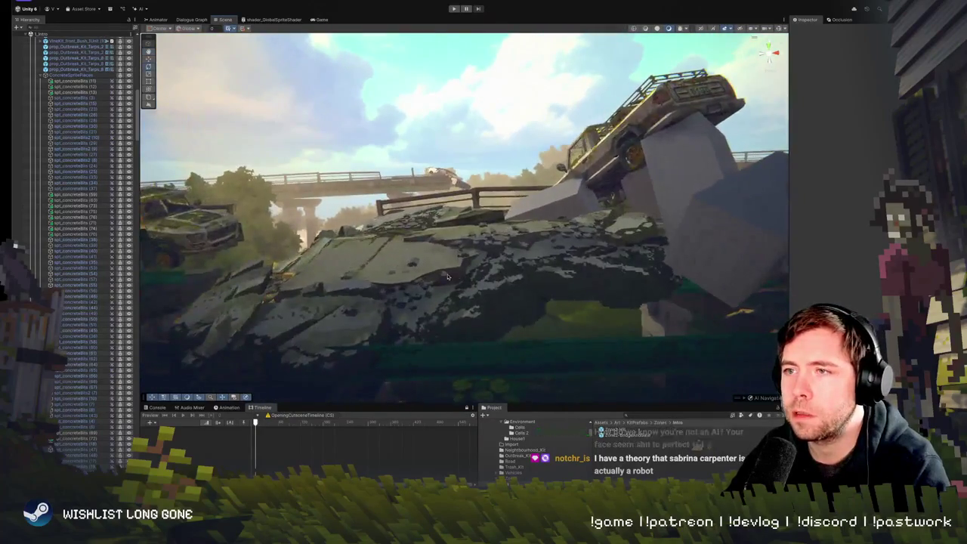
click(451, 302)
click(589, 261)
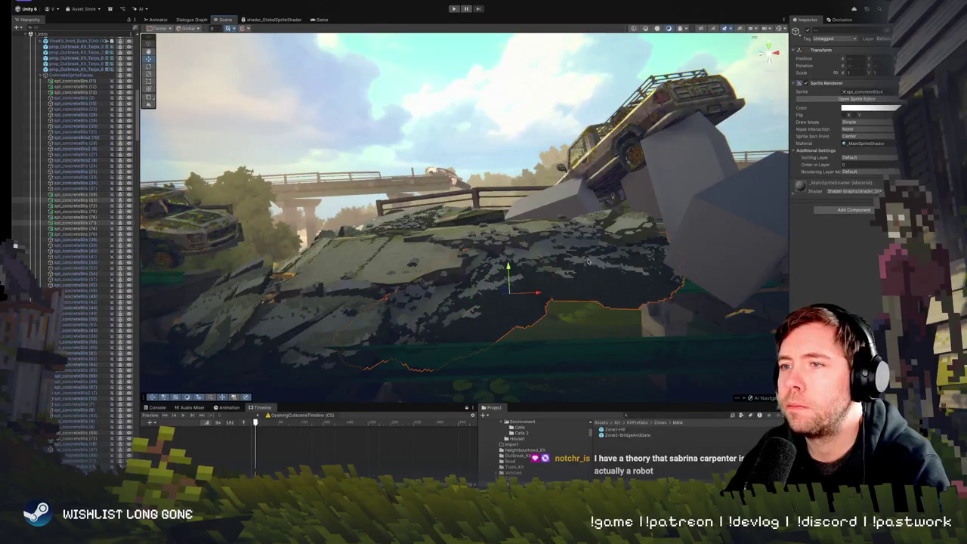
Lift the selected concrete-bits decal slightly so its top edge clears the rock, then deselect
drag(509, 273, 509, 267)
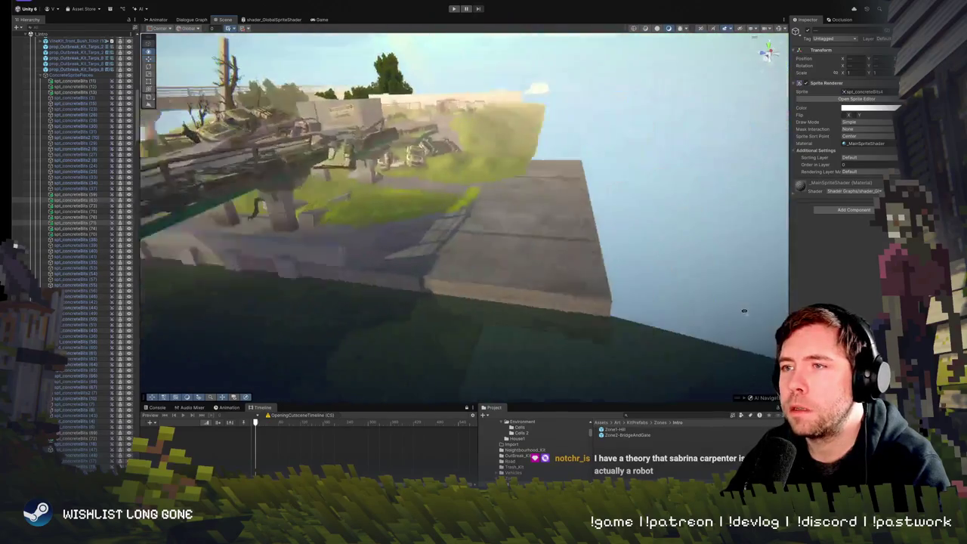
click(716, 284)
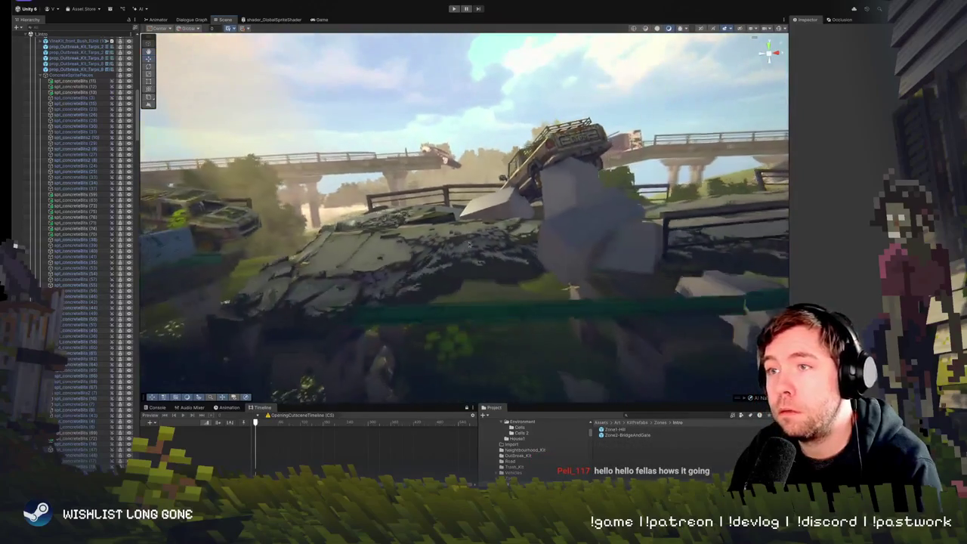
Raise the spt_concreteBits (10) decal on the slab top from Position Y 1.51 to 1.70
click(491, 236)
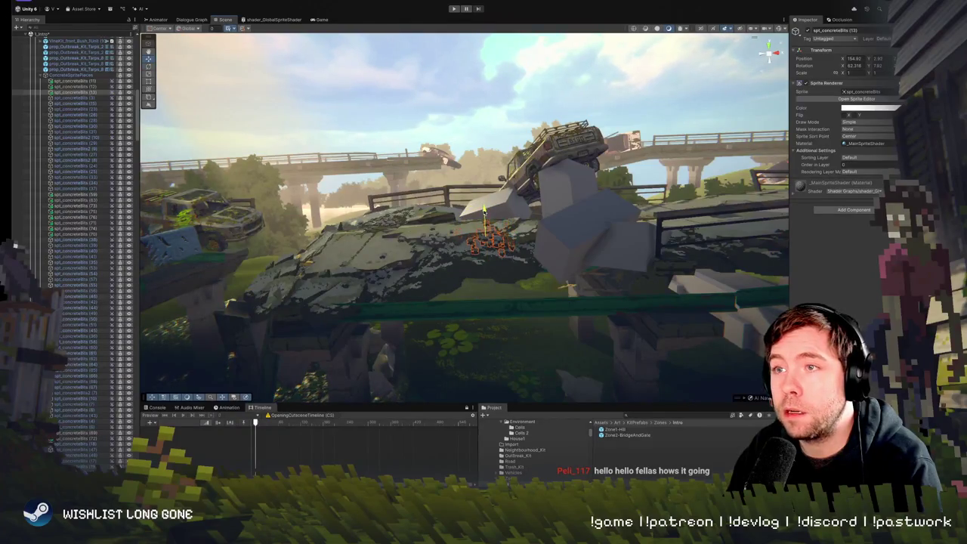
key(shift+d)
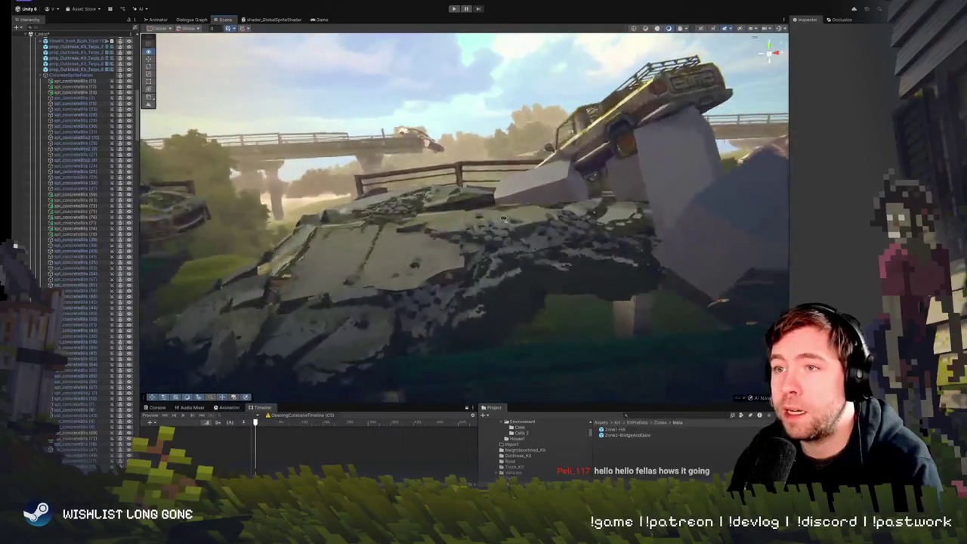
click(436, 265)
click(429, 259)
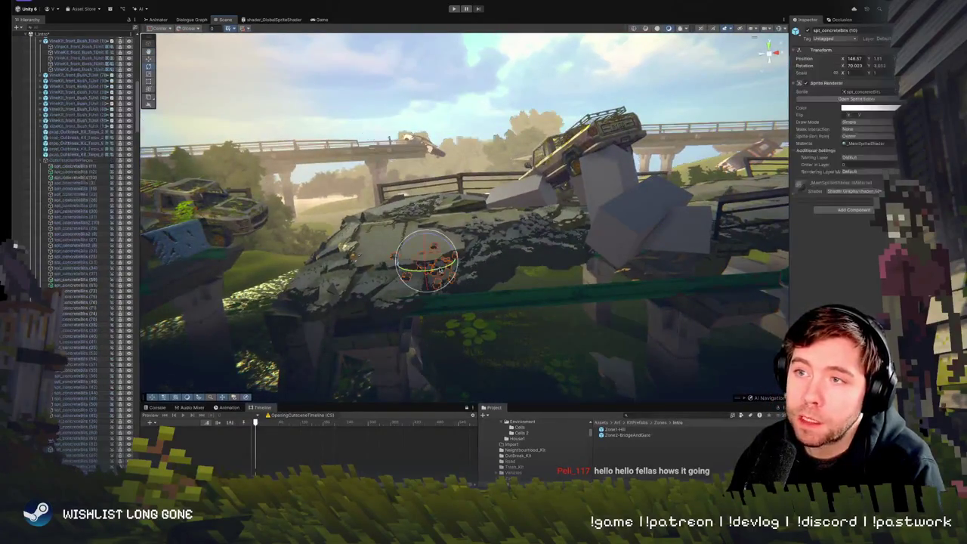
mouse_move(424, 240)
mouse_down()
mouse_move(294, 266)
mouse_move(560, 224)
mouse_up()
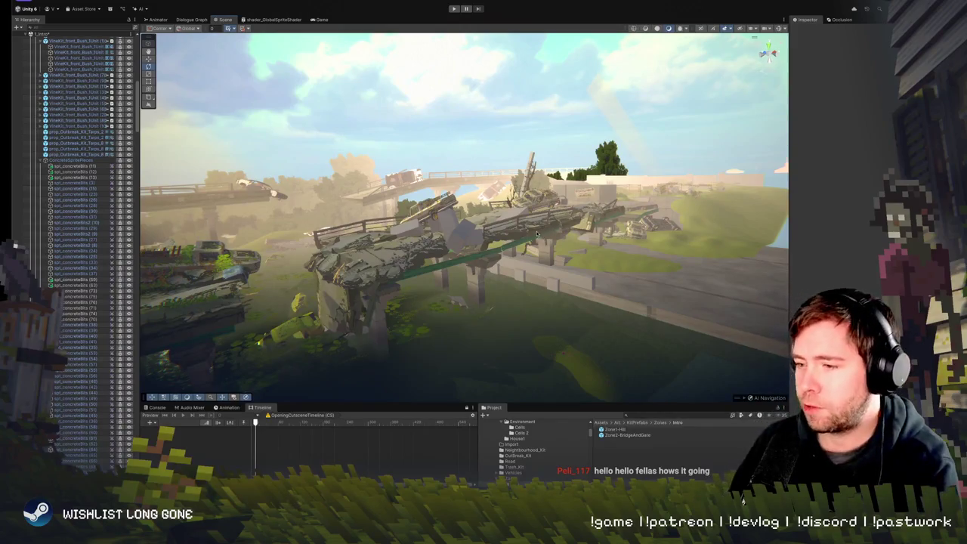
scroll(537, 245, up, 10)
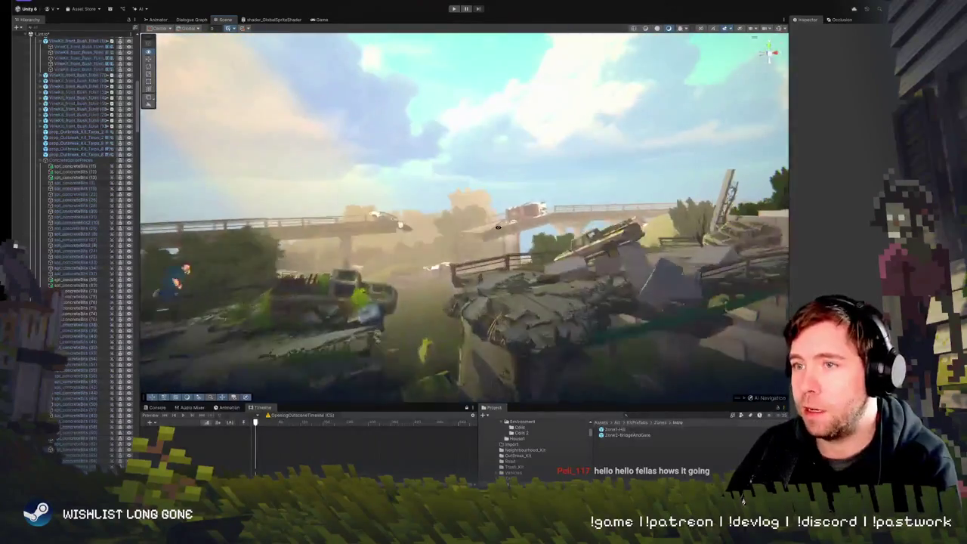
scroll(531, 256, down, 2)
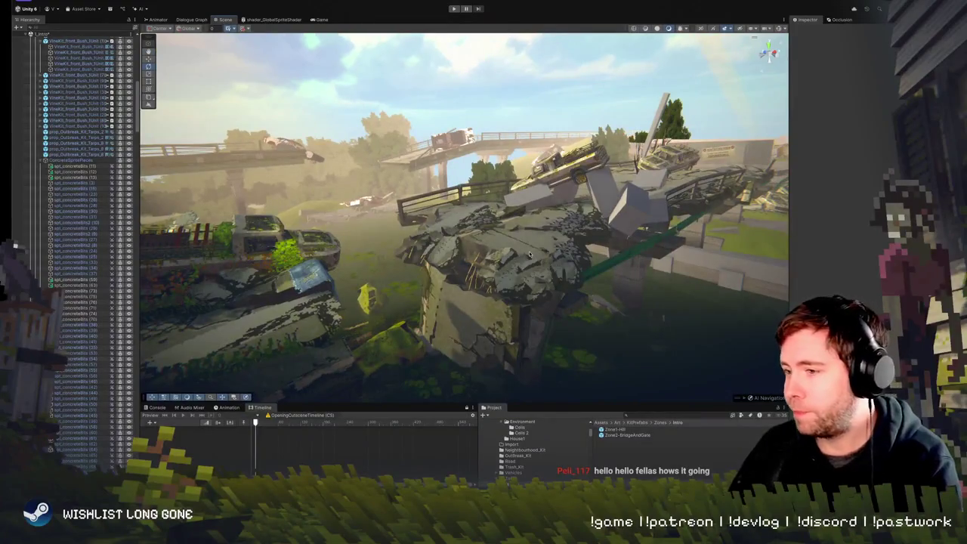